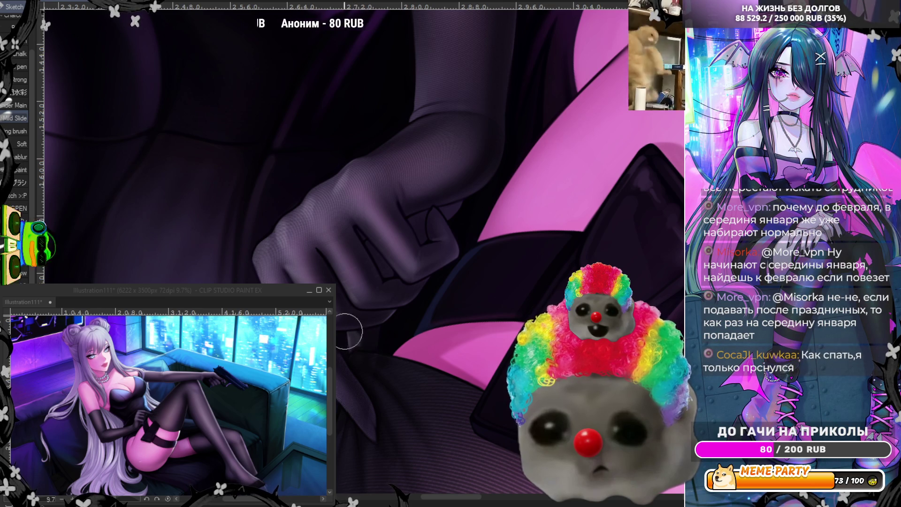
# Mirror the view horizontally and zoom out to compare the gloved hand with the whole reclining figure.
pyautogui.scroll(-3, 371, 282)
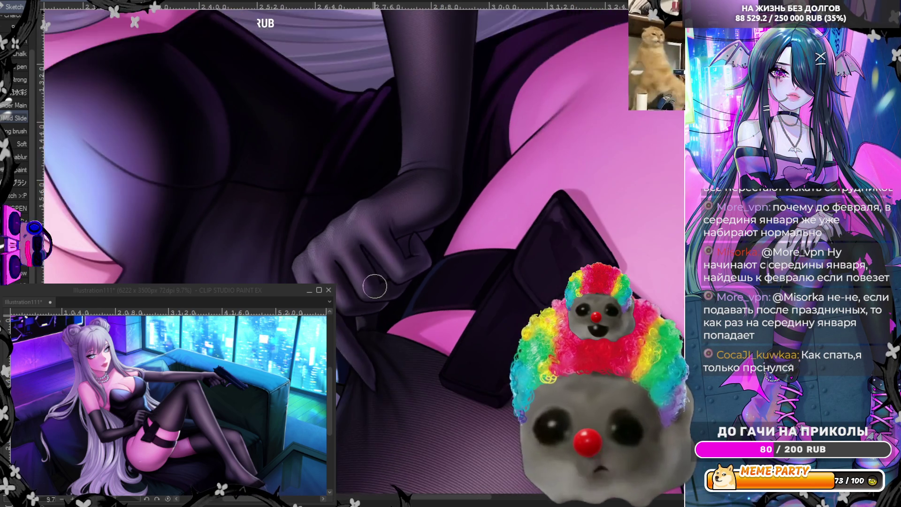
pyautogui.press('h')
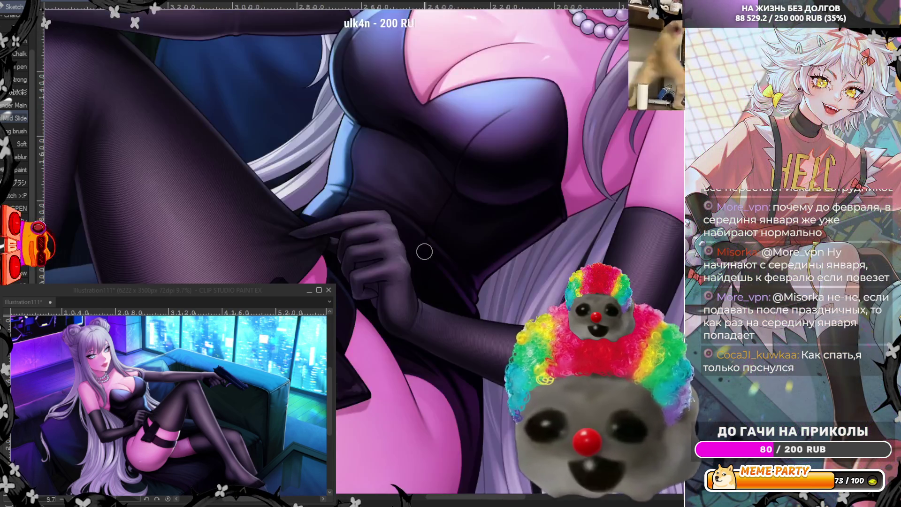
pyautogui.scroll(4, 427, 249)
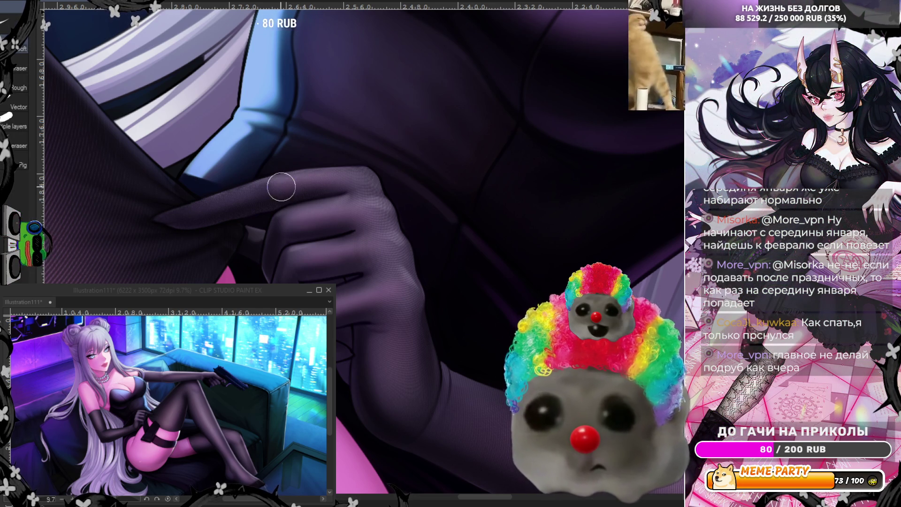
pyautogui.scroll(-5, 373, 191)
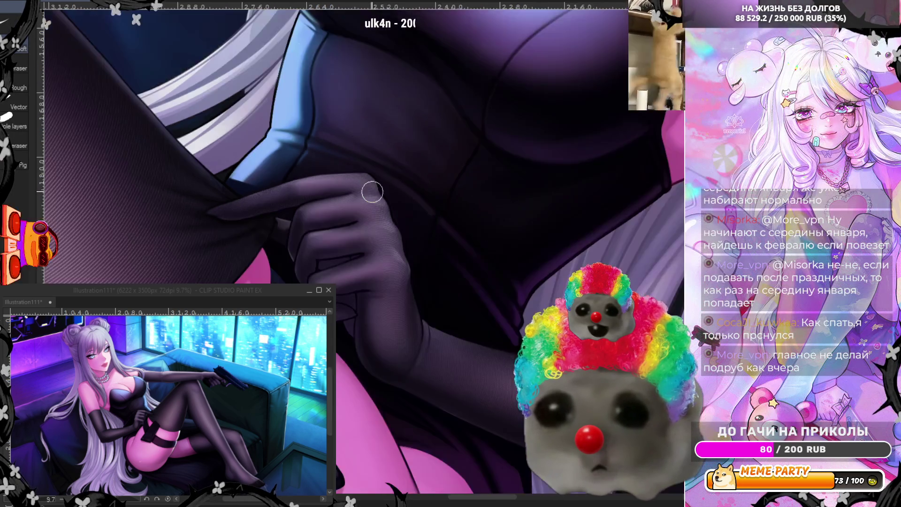
pyautogui.scroll(-3, 453, 247)
pyautogui.scroll(3, 453, 247)
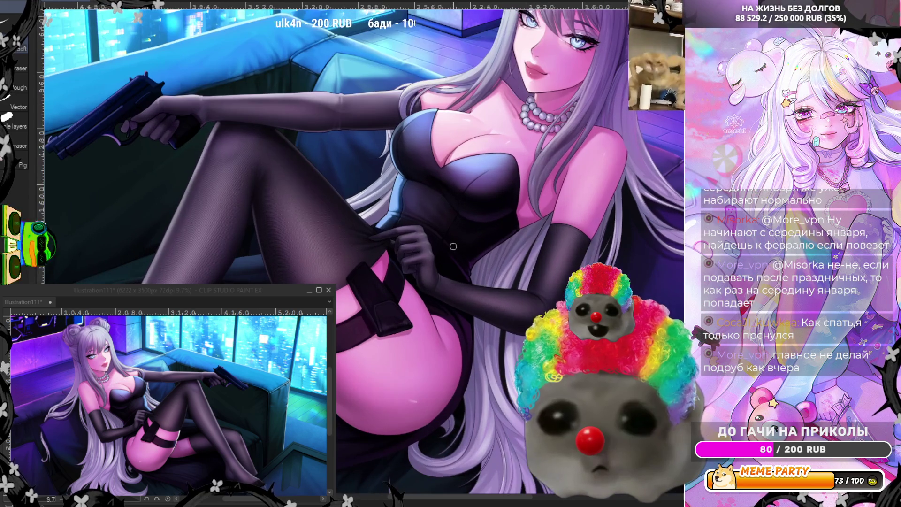
# Restore the view, then mirror and tilt it onto the torso, legs and neon window.
pyautogui.press('h')
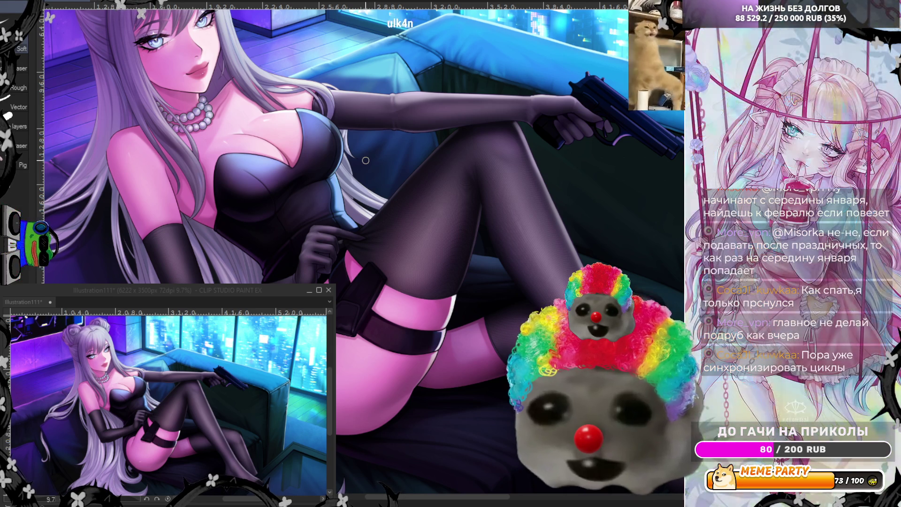
pyautogui.scroll(-1, 493, 231)
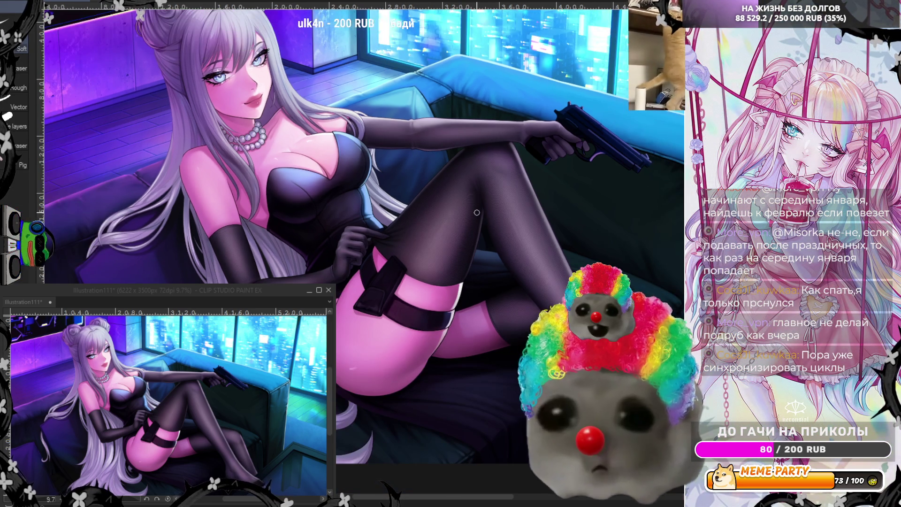
pyautogui.scroll(1, 464, 106)
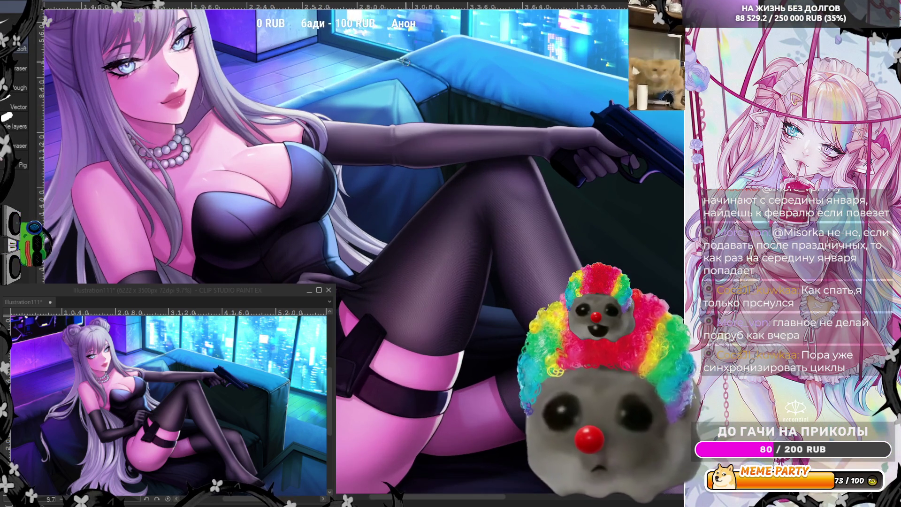
pyautogui.press('h')
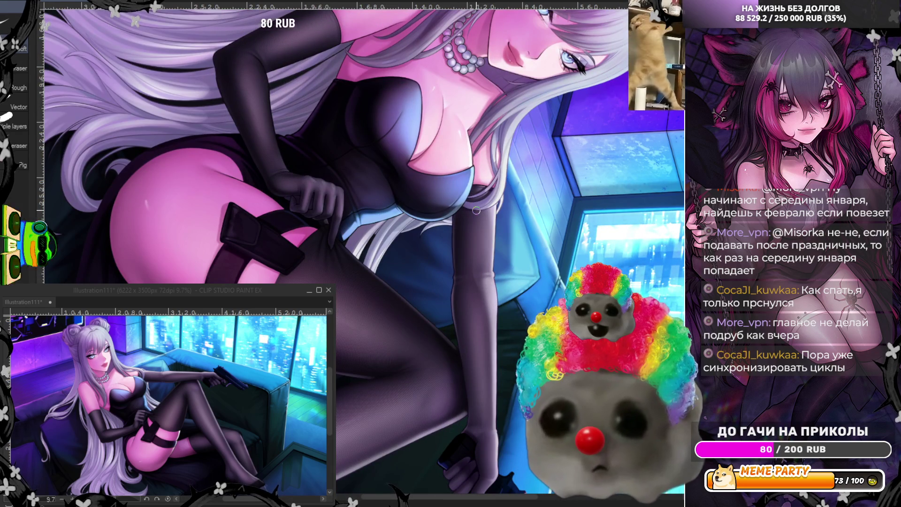
pyautogui.scroll(-1, 477, 210)
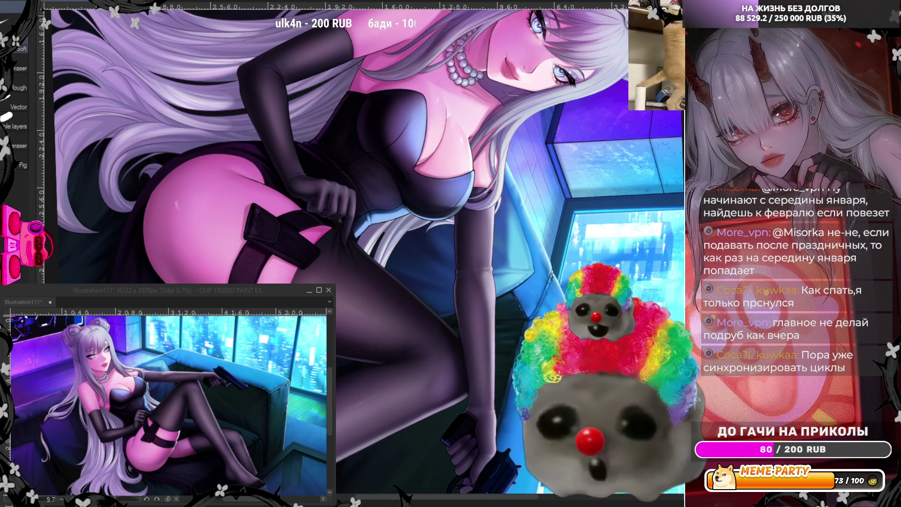
# Select the Soft airbrush sub-tool for blending.
pyautogui.press('b')
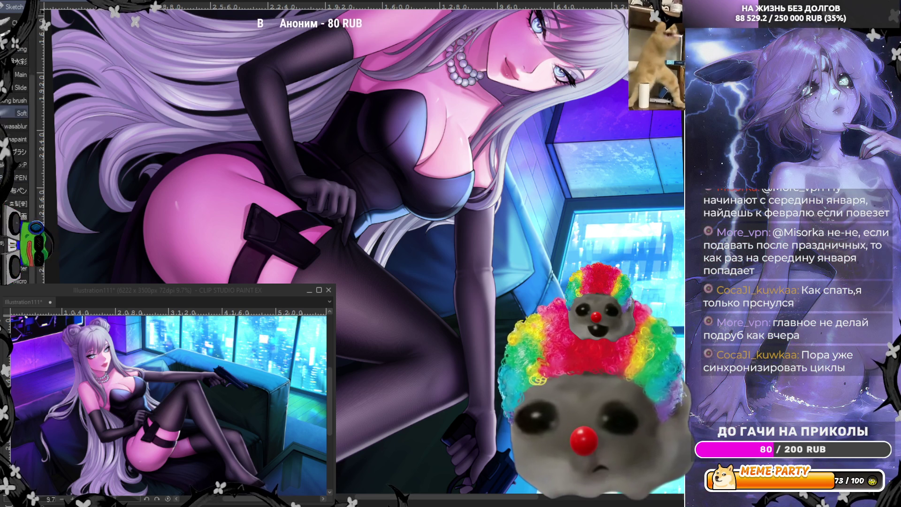
pyautogui.scroll(-2, 365, 248)
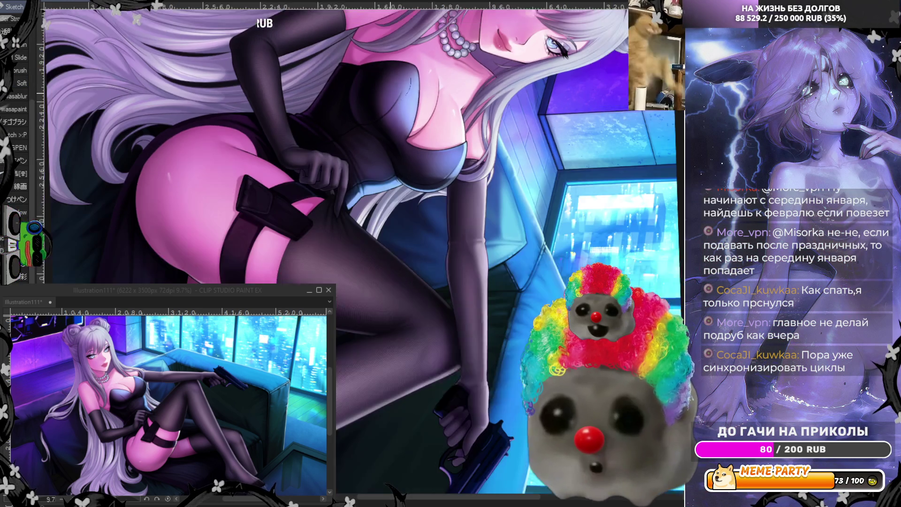
pyautogui.scroll(3, 365, 247)
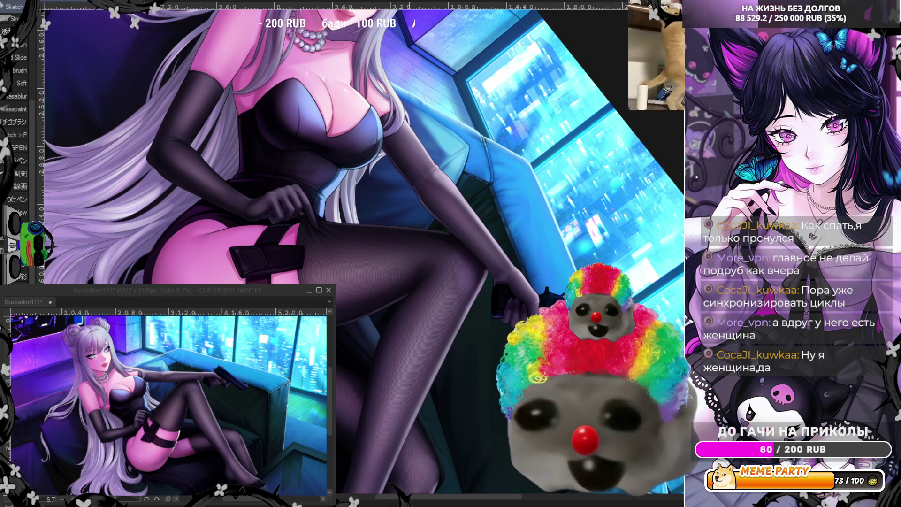
# Toggle the fishnet mesh texture on the gloved sleeve several times to compare, leaving it visible.
pyautogui.scroll(-1, 364, 247)
pyautogui.scroll(2, 436, 131)
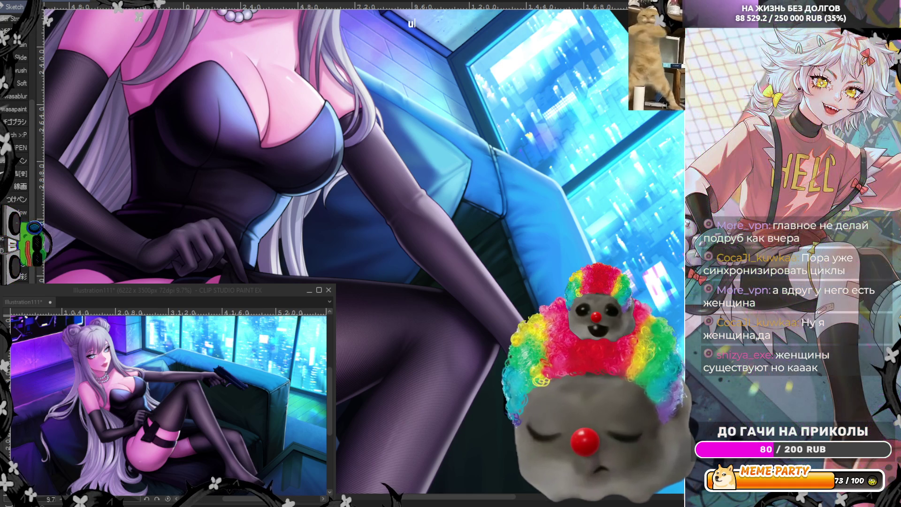
pyautogui.hotkey('ctrl', 'y')
pyautogui.hotkey('ctrl', 'z')
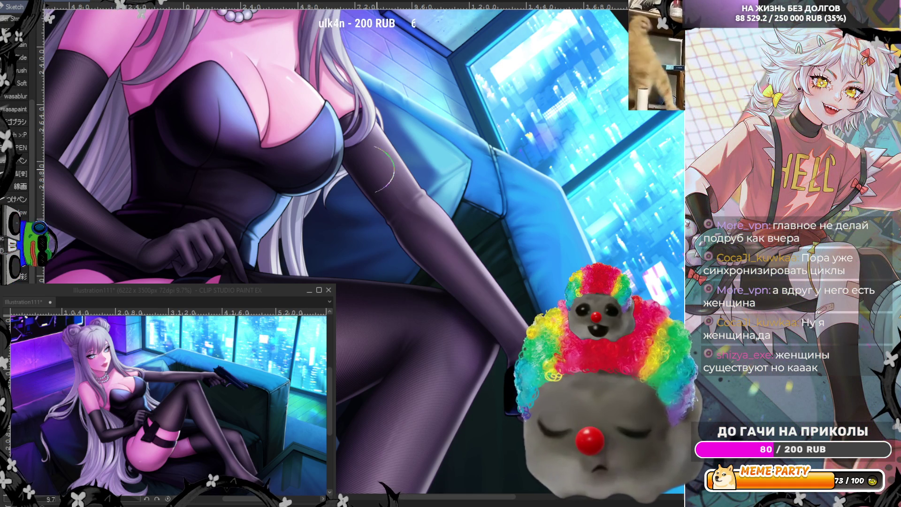
pyautogui.hotkey('ctrl', 'y')
pyautogui.hotkey('ctrl', 'z')
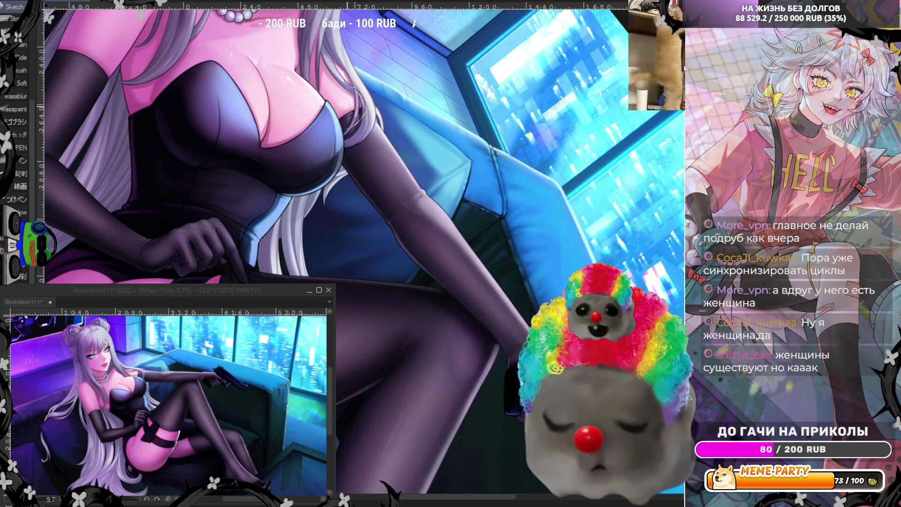
pyautogui.hotkey('ctrl', 'y')
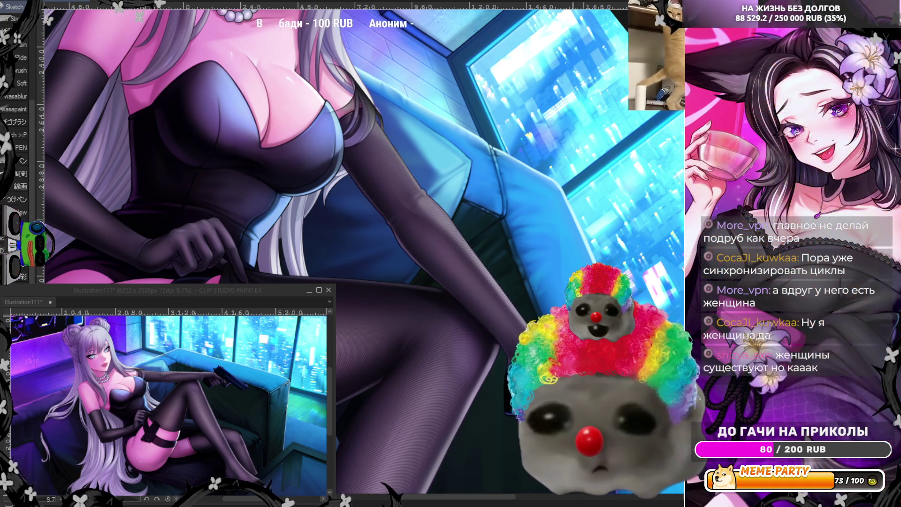
pyautogui.hotkey('ctrl', 'z')
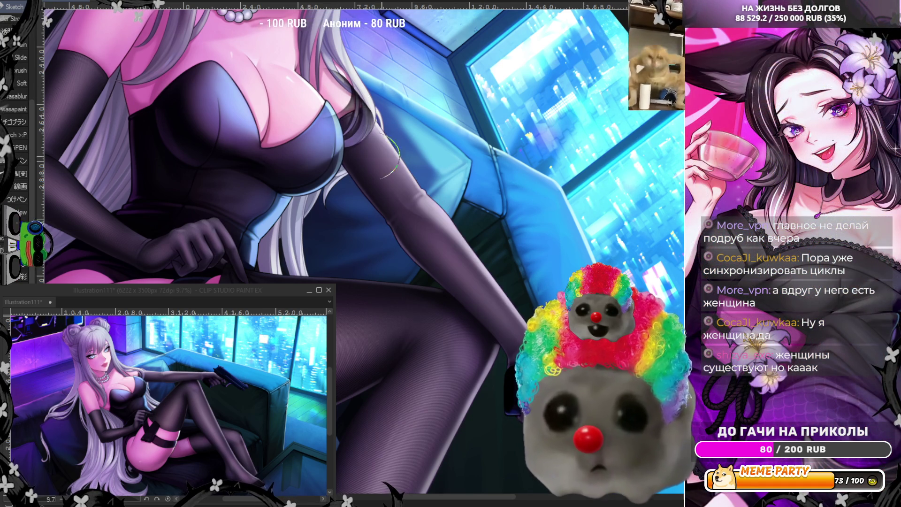
pyautogui.hotkey('ctrl', 'y')
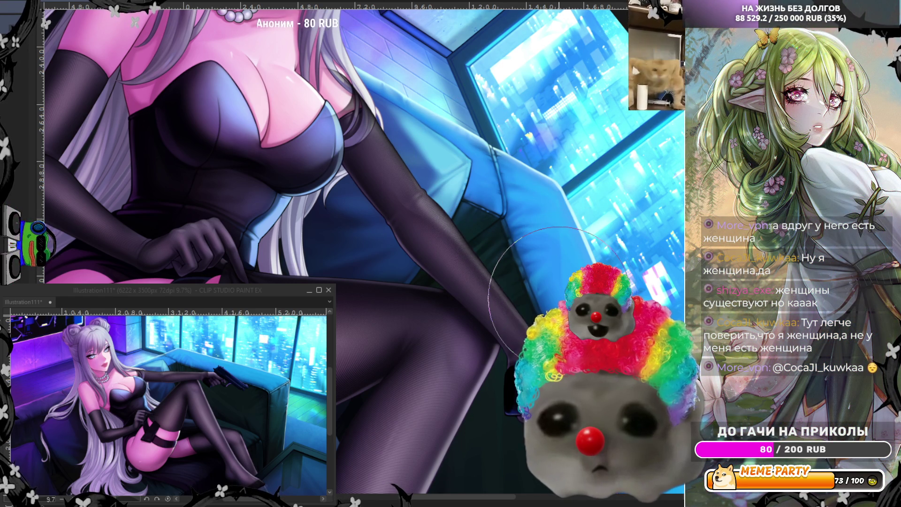
# Mirror the view and zoom in close on the chest, bodice edge and window behind.
pyautogui.press('h')
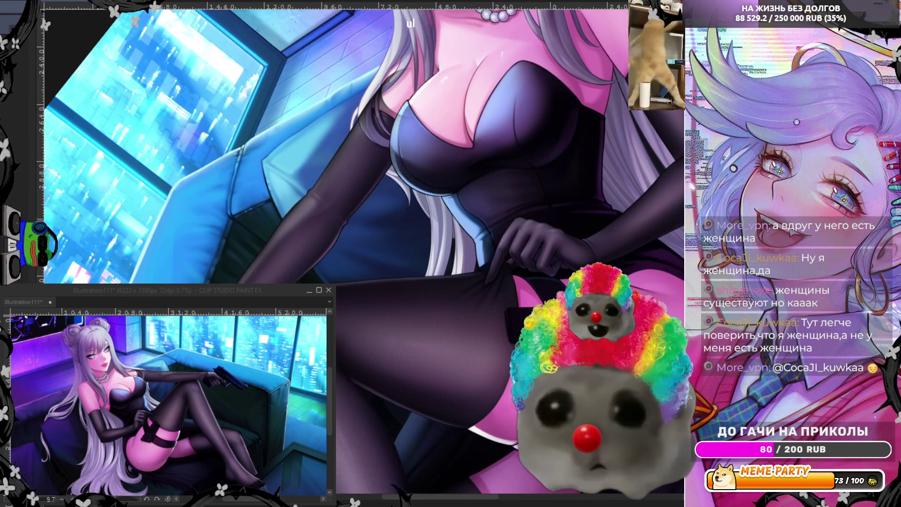
pyautogui.scroll(2, 234, 294)
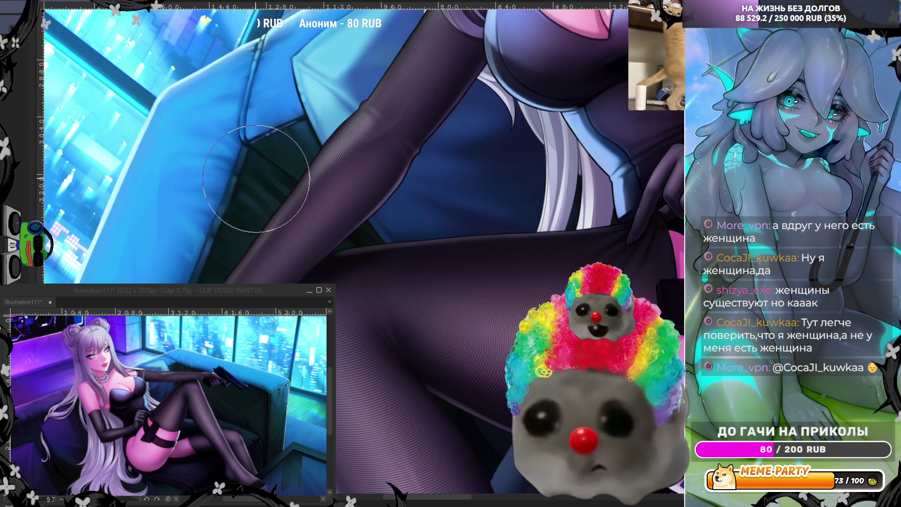
pyautogui.moveTo(226, 183)
pyautogui.mouseDown()
pyautogui.moveTo(301, 261)
pyautogui.moveTo(224, 207)
pyautogui.mouseUp()
pyautogui.scroll(2, 225, 208)
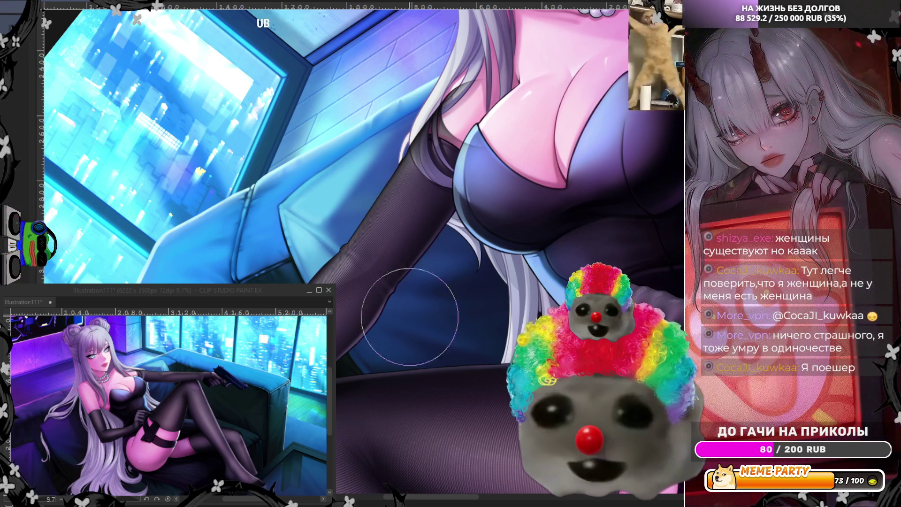
pyautogui.scroll(3, 362, 188)
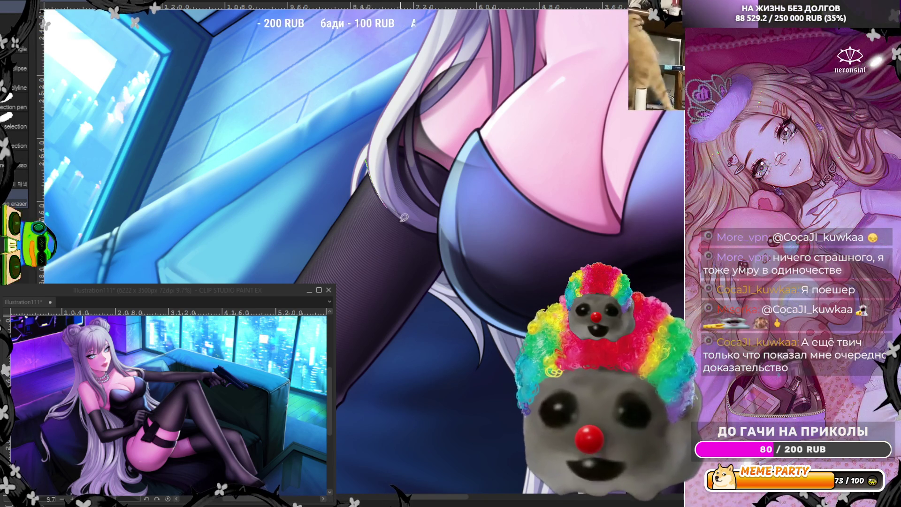
# Lasso-trim stray areas along the white hair's edge where it meets the chest.
pyautogui.moveTo(406, 191); pyautogui.dragTo(407, 194)
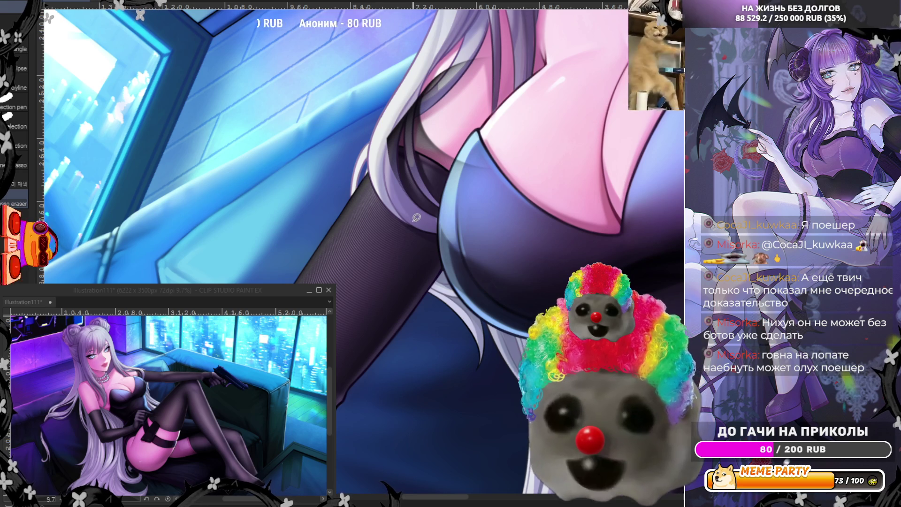
pyautogui.moveTo(440, 215); pyautogui.dragTo(422, 203)
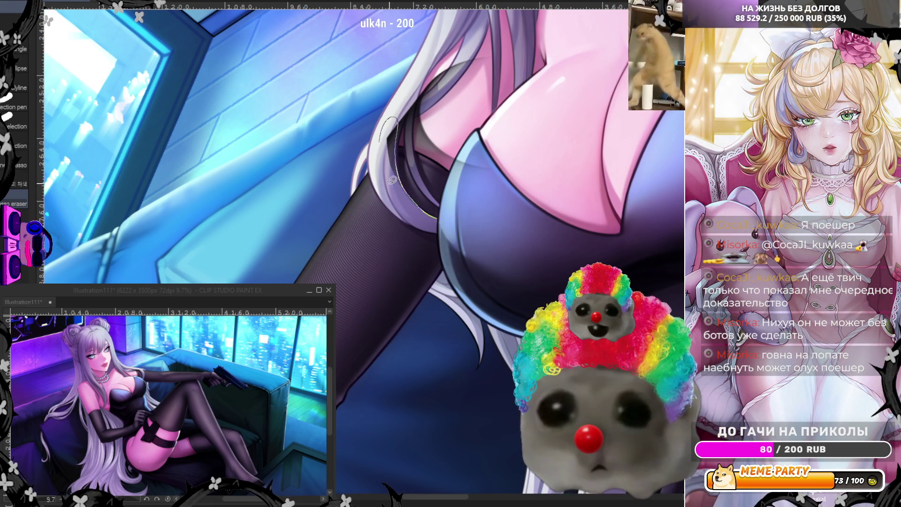
pyautogui.moveTo(434, 215); pyautogui.dragTo(436, 216)
pyautogui.moveTo(406, 190); pyautogui.dragTo(394, 103)
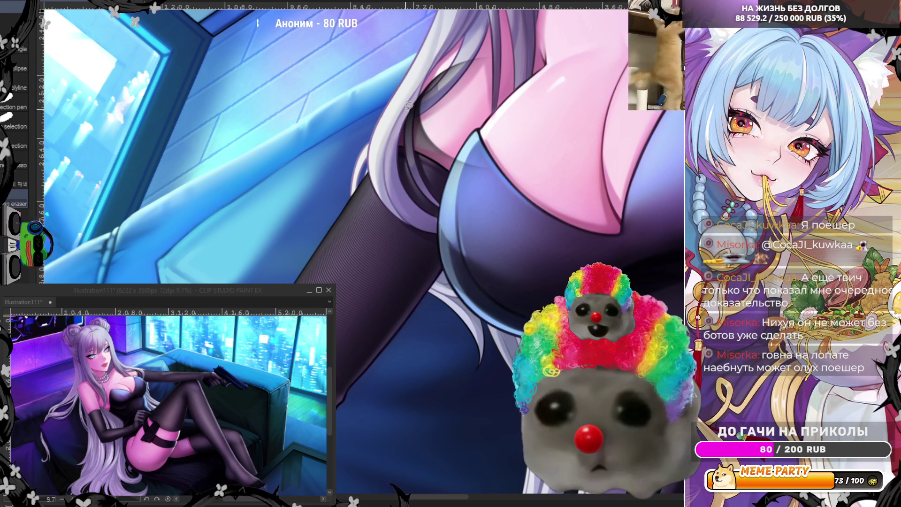
pyautogui.moveTo(408, 145); pyautogui.dragTo(415, 134)
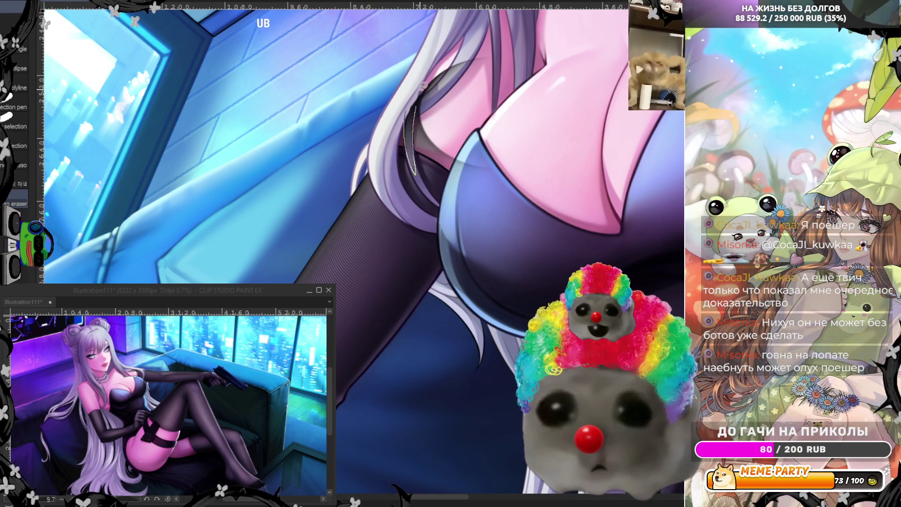
pyautogui.moveTo(423, 85); pyautogui.dragTo(418, 101)
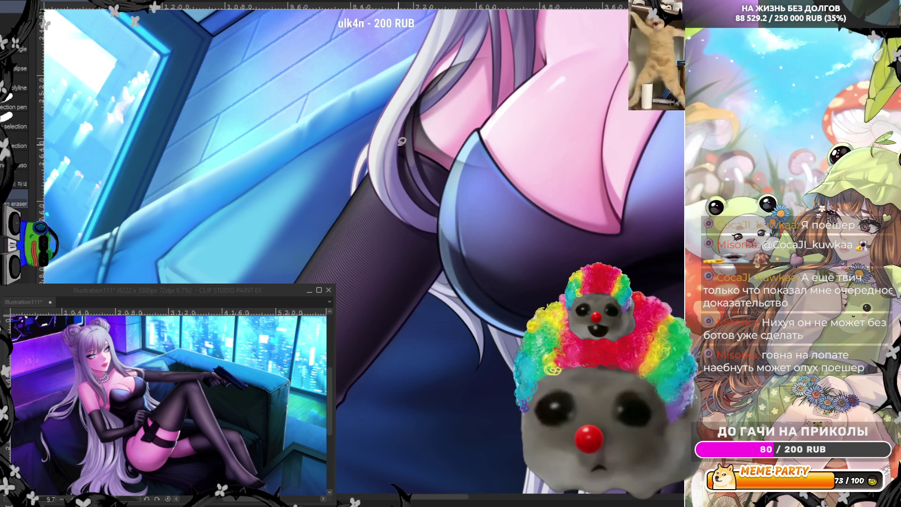
pyautogui.moveTo(463, 174); pyautogui.dragTo(516, 39)
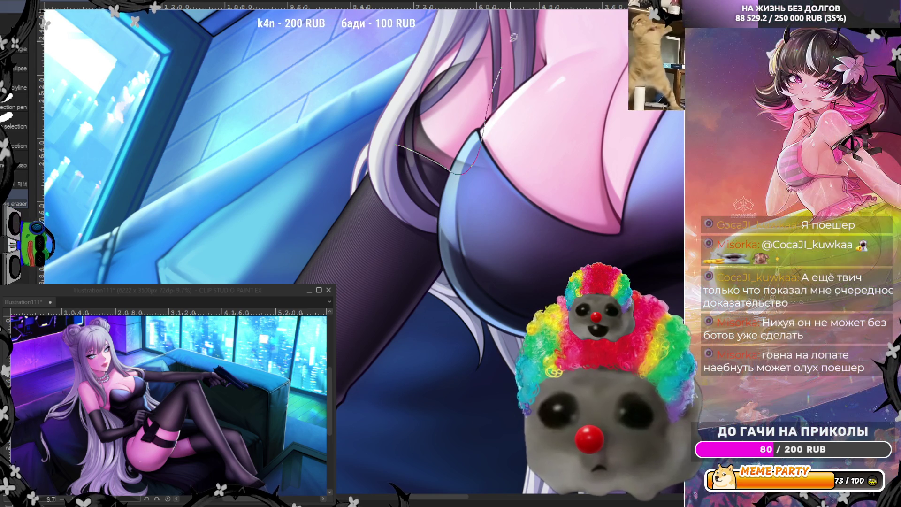
pyautogui.moveTo(375, 90); pyautogui.dragTo(447, 156)
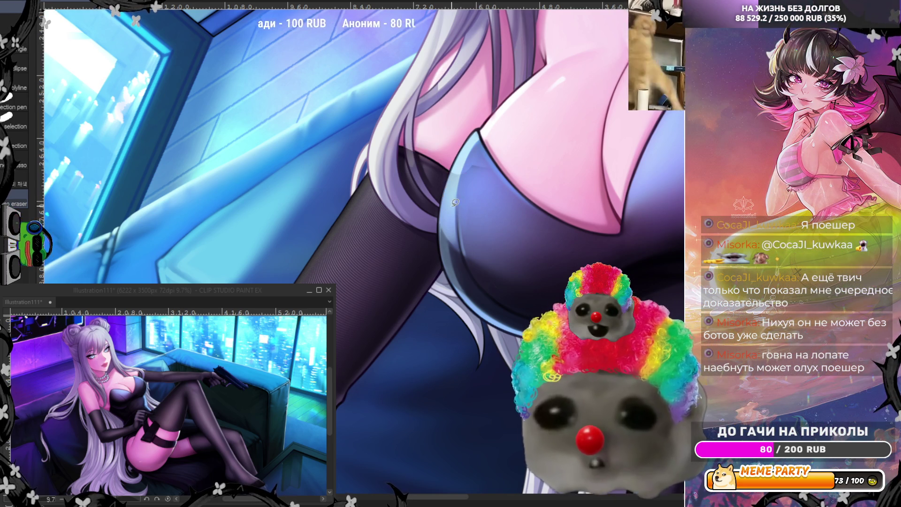
# Lasso-clean the bodice's top edge and the adjacent hair strand.
pyautogui.moveTo(440, 241)
pyautogui.mouseDown()
pyautogui.moveTo(451, 181)
pyautogui.moveTo(475, 138)
pyautogui.moveTo(533, 192)
pyautogui.mouseUp()
pyautogui.moveTo(498, 268); pyautogui.dragTo(494, 272)
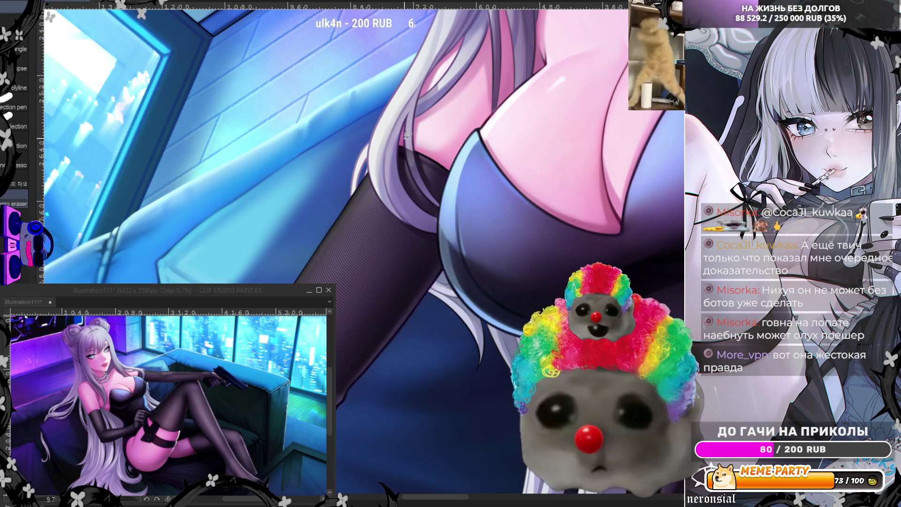
pyautogui.moveTo(425, 189); pyautogui.dragTo(423, 149)
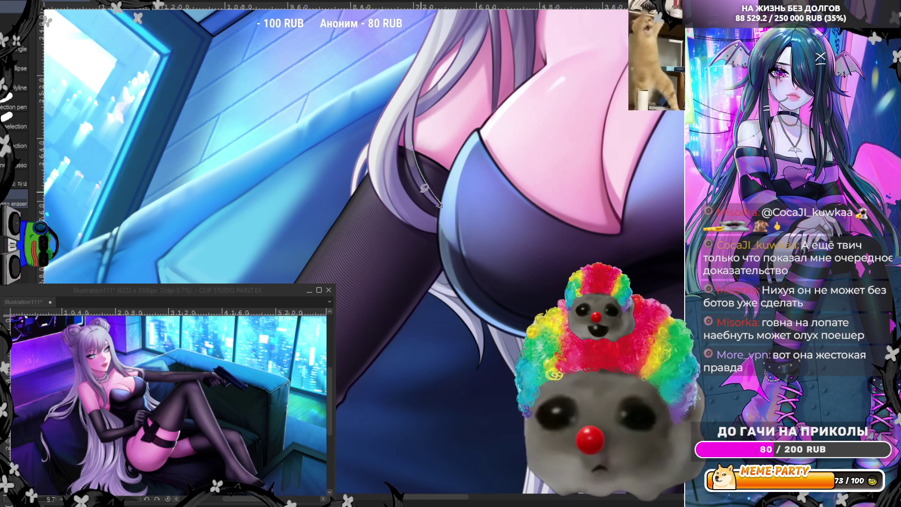
pyautogui.moveTo(406, 129); pyautogui.dragTo(444, 202)
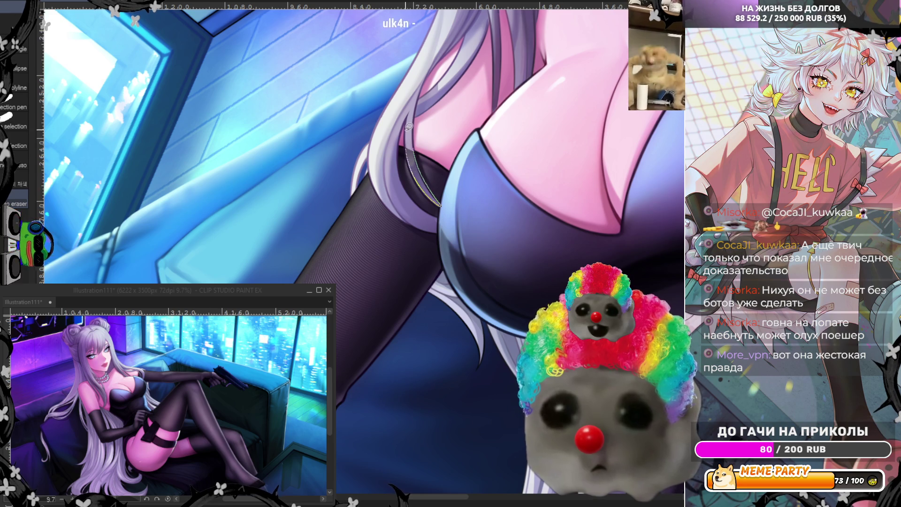
pyautogui.scroll(-5, 405, 152)
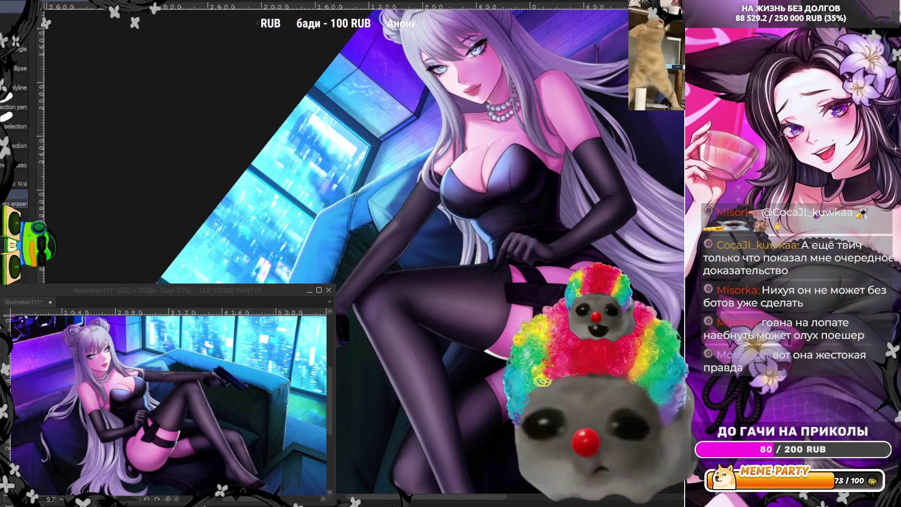
# Switch to the eraser tool.
pyautogui.scroll(5, 178, 231)
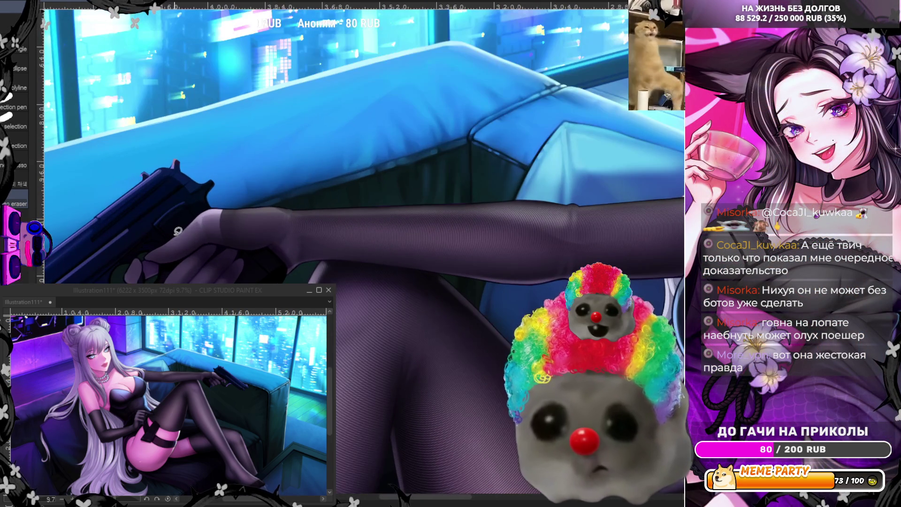
pyautogui.press('e')
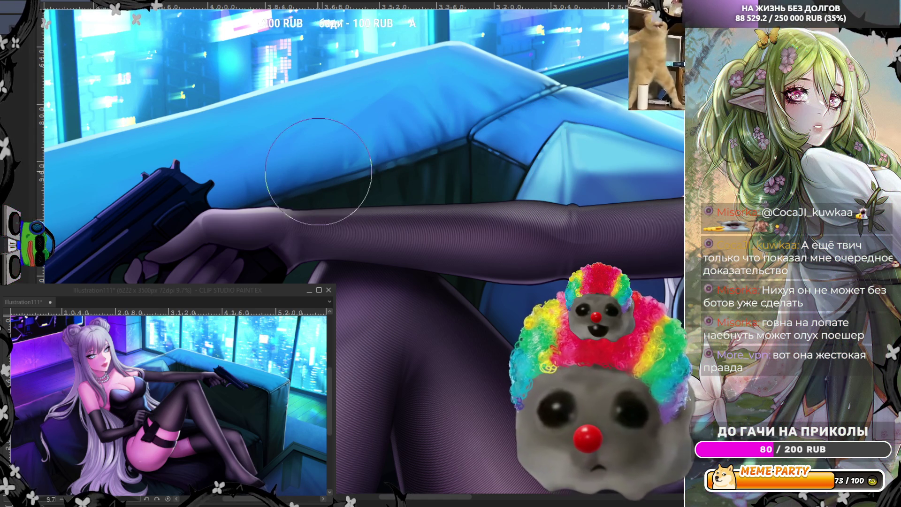
pyautogui.moveTo(462, 500); pyautogui.dragTo(491, 501)
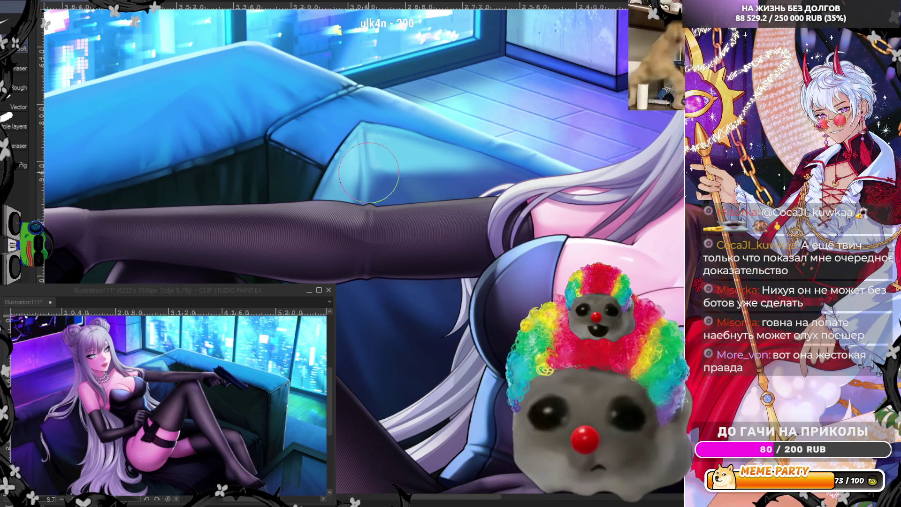
# Mirror the view and zoom in and out to check the composition.
pyautogui.press('h')
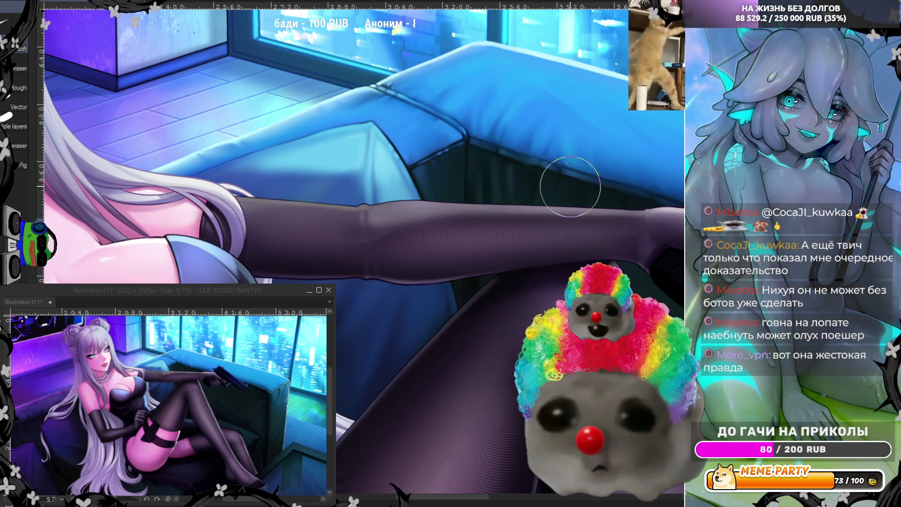
pyautogui.scroll(-4, 576, 169)
pyautogui.scroll(2, 533, 211)
pyautogui.scroll(2, 533, 211)
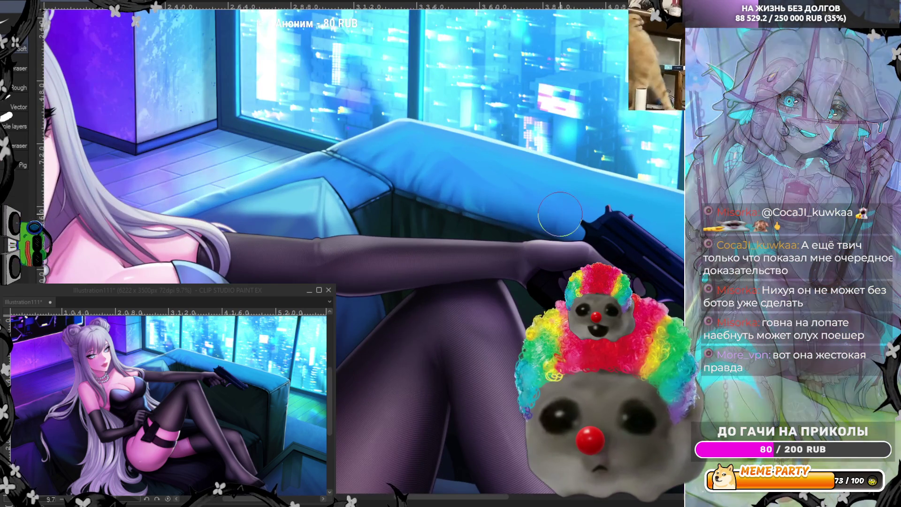
pyautogui.scroll(-3, 382, 133)
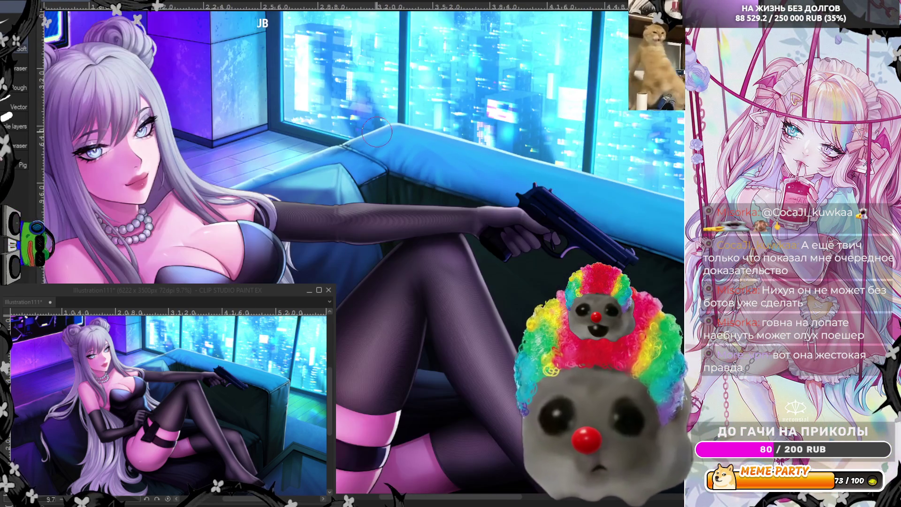
pyautogui.scroll(3, 381, 132)
# Mirror the view again, then rotate and zoom so the pistol points upward.
pyautogui.press('h')
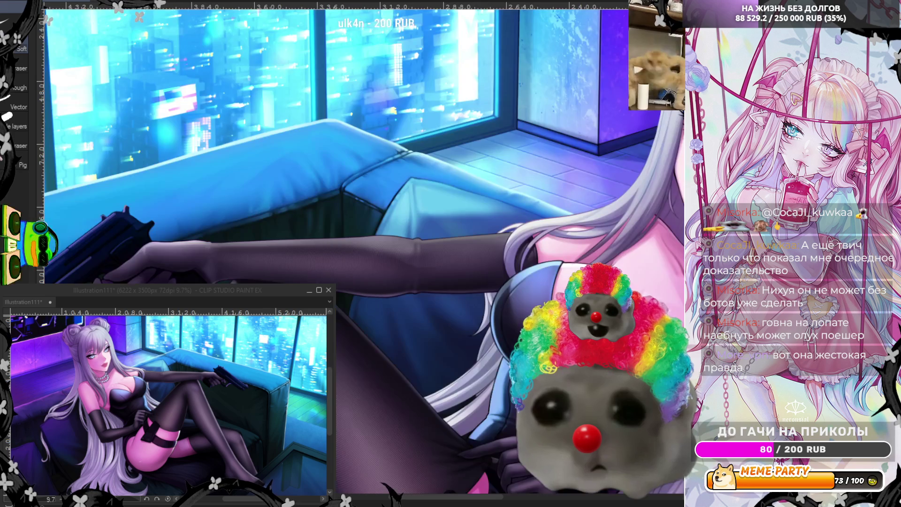
pyautogui.scroll(-2, 424, 116)
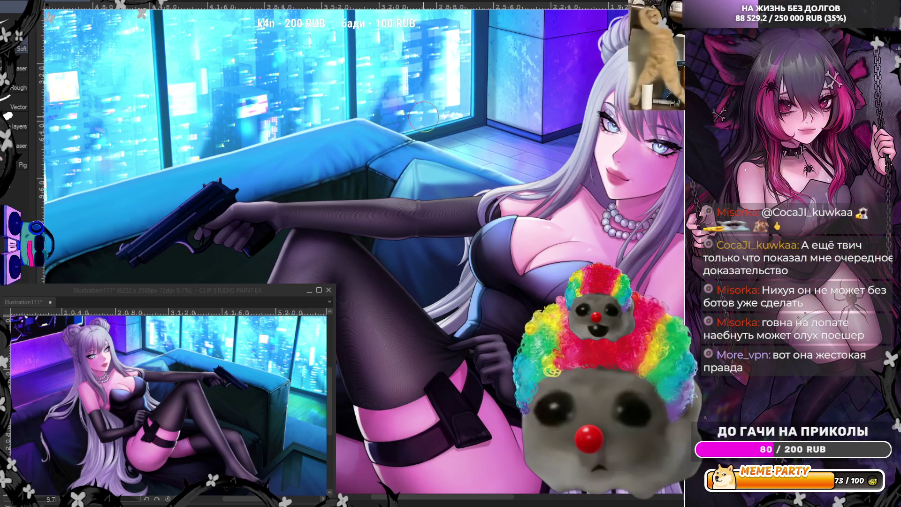
pyautogui.scroll(3, 313, 197)
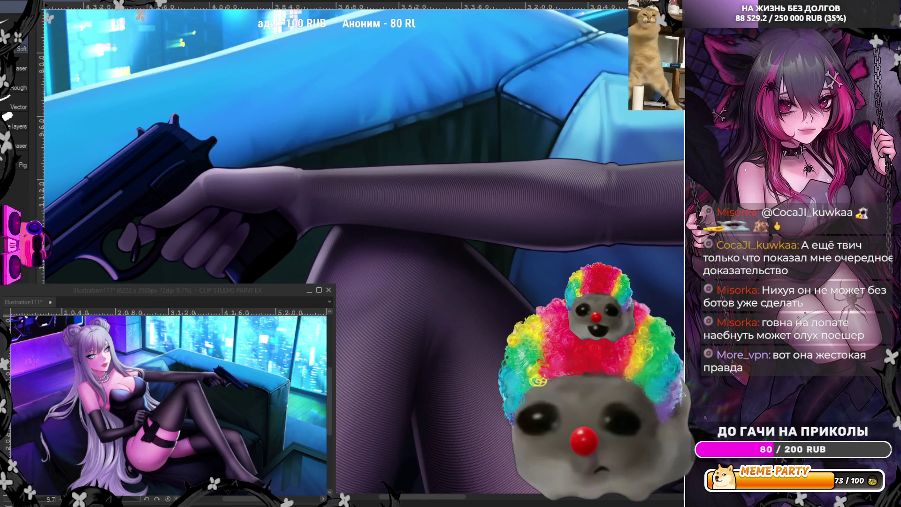
pyautogui.moveTo(328, 211); pyautogui.dragTo(395, 128)
pyautogui.scroll(1, 395, 128)
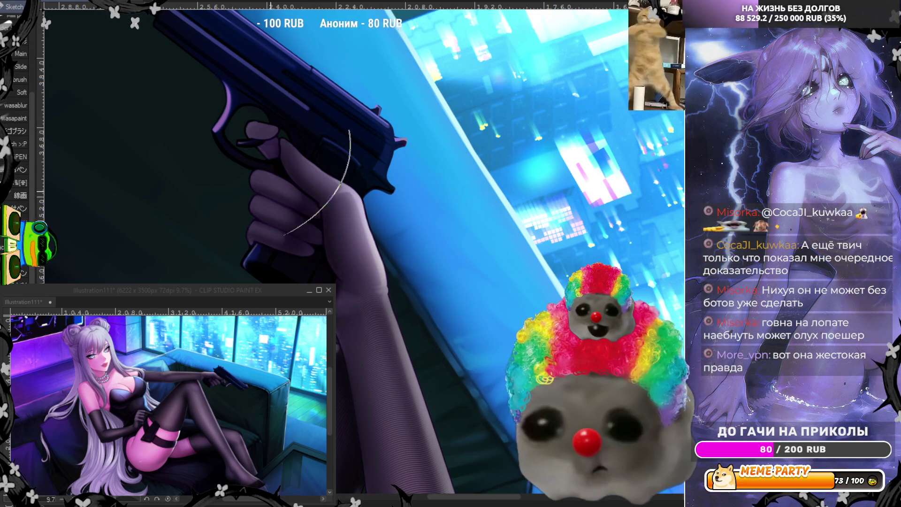
# Try a soft highlight on the gloved hand, undo it, and resize the brush.
pyautogui.moveTo(366, 300); pyautogui.dragTo(300, 155)
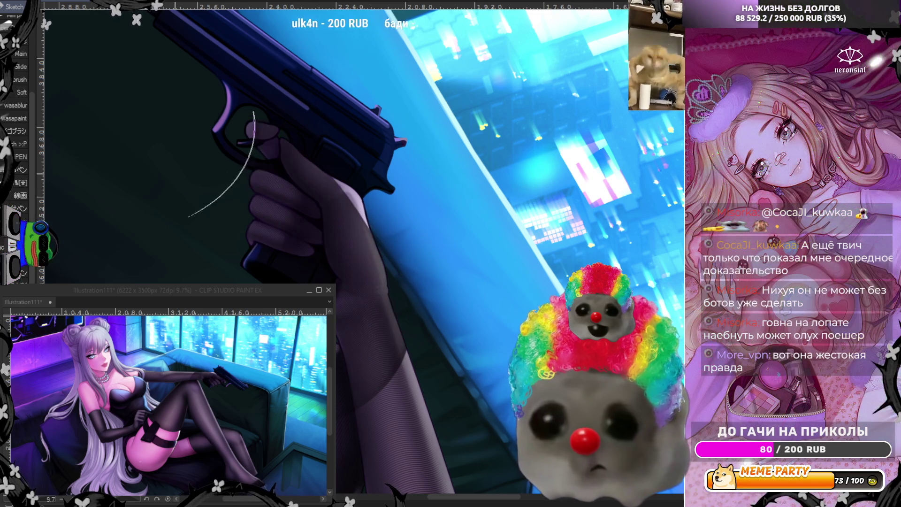
pyautogui.moveTo(310, 225); pyautogui.dragTo(335, 273)
pyautogui.hotkey('ctrl', 'z')
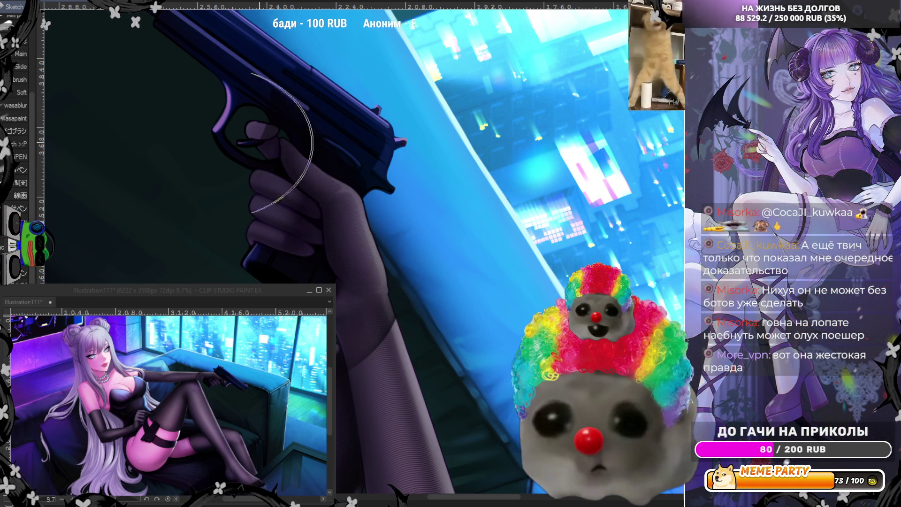
pyautogui.press('[')
pyautogui.press('[')
pyautogui.press('[')
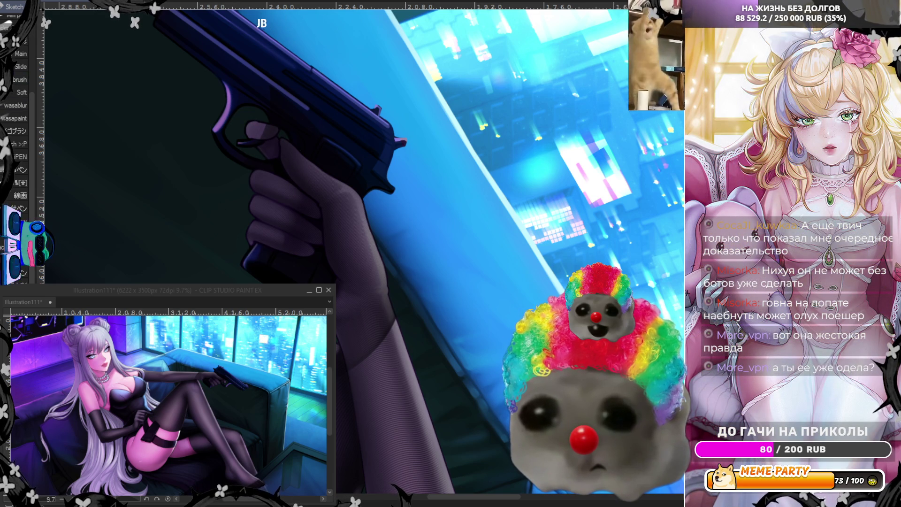
pyautogui.press(']')
pyautogui.press(']')
pyautogui.press(']')
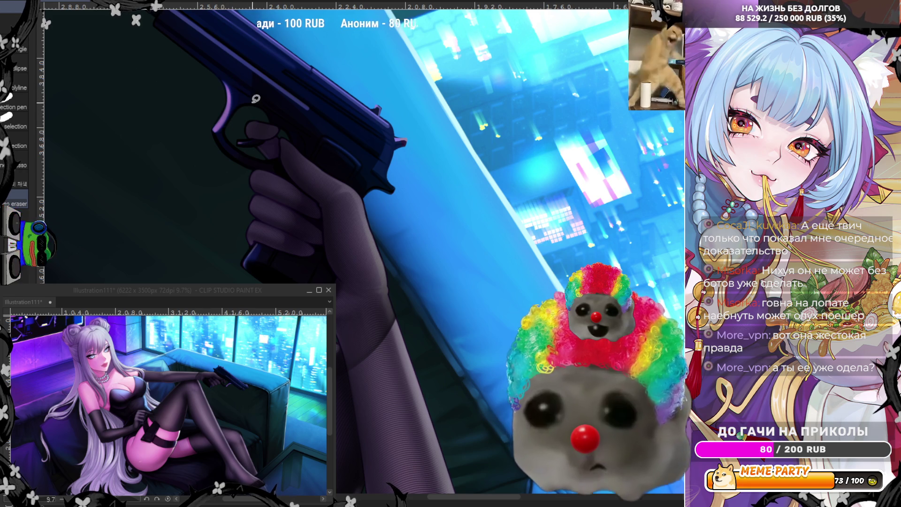
# Lasso-trim the trigger guard, hand and gun grip edges, then return to the eraser.
pyautogui.moveTo(239, 90); pyautogui.dragTo(251, 107)
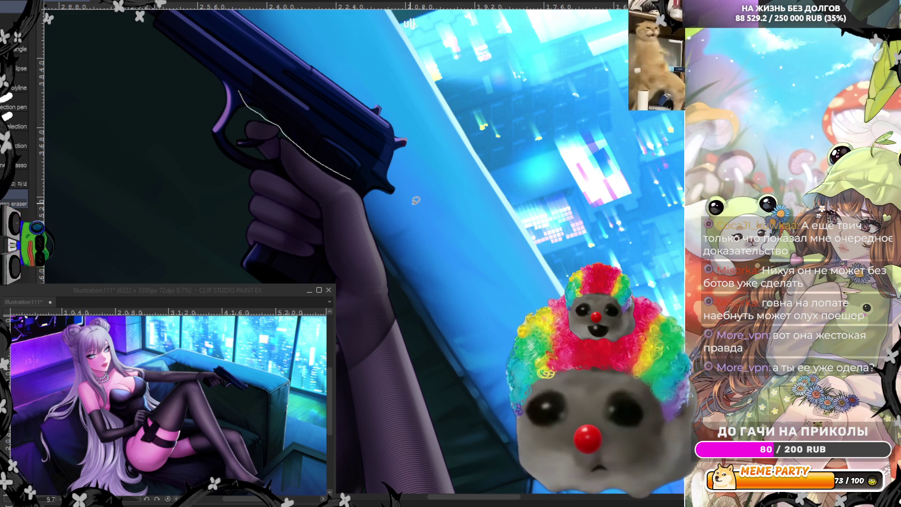
pyautogui.moveTo(215, 65); pyautogui.dragTo(217, 67)
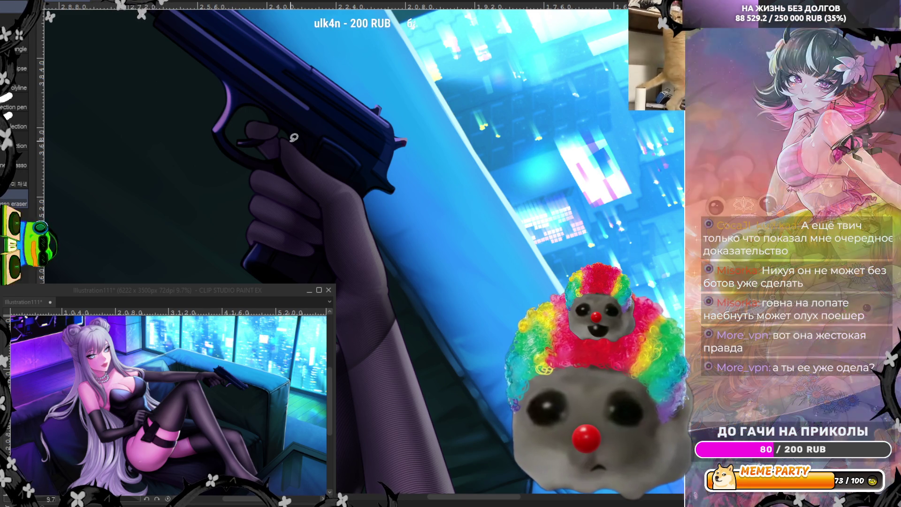
pyautogui.moveTo(361, 186)
pyautogui.mouseDown()
pyautogui.moveTo(406, 235)
pyautogui.moveTo(448, 230)
pyautogui.mouseUp()
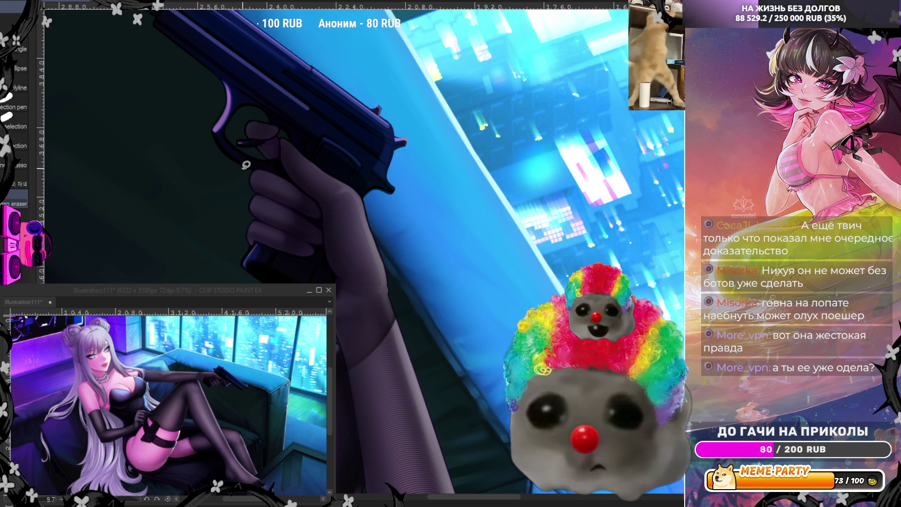
pyautogui.moveTo(247, 169); pyautogui.dragTo(298, 182)
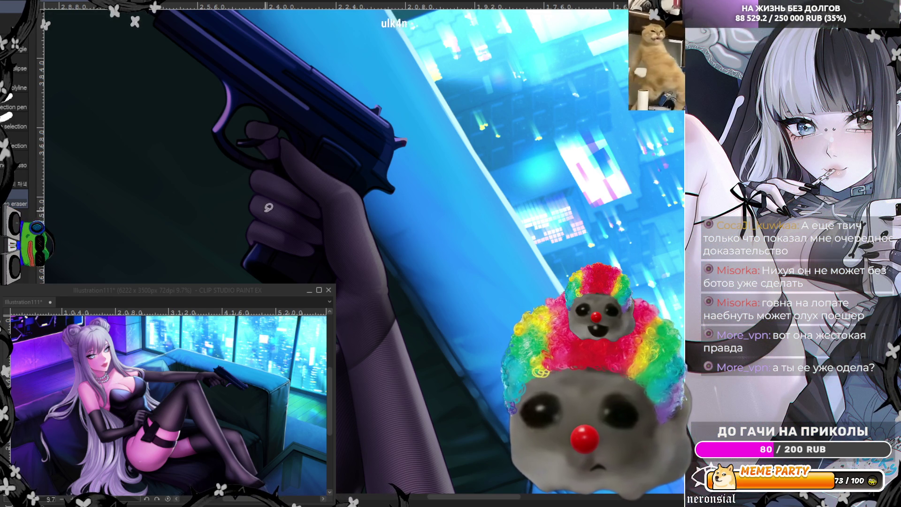
pyautogui.moveTo(250, 243)
pyautogui.mouseDown()
pyautogui.moveTo(304, 254)
pyautogui.moveTo(328, 245)
pyautogui.moveTo(337, 272)
pyautogui.moveTo(329, 277)
pyautogui.mouseUp()
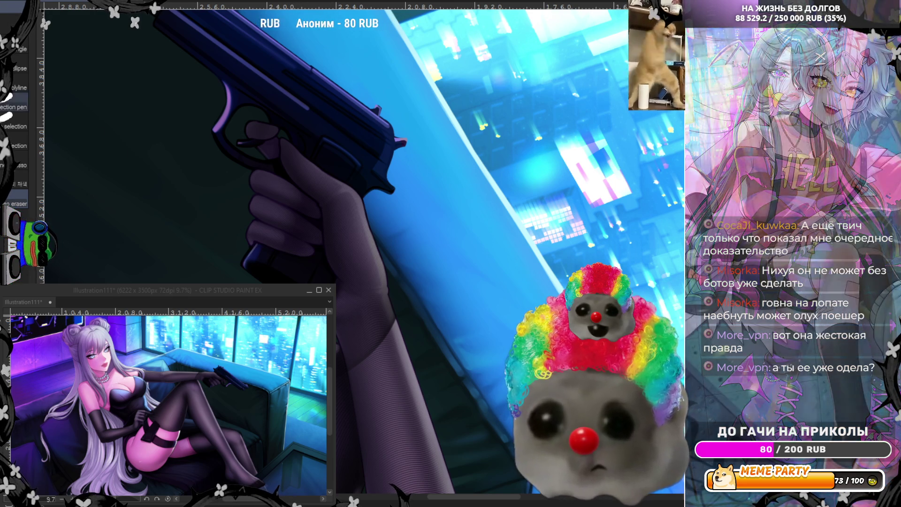
pyautogui.press('e')
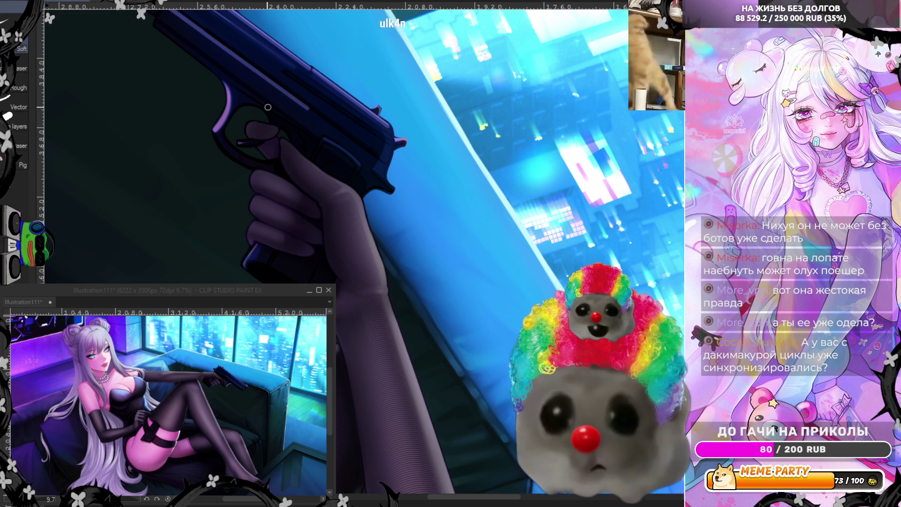
# Mirror the view and turn it upside down onto the gun hand.
pyautogui.press('h')
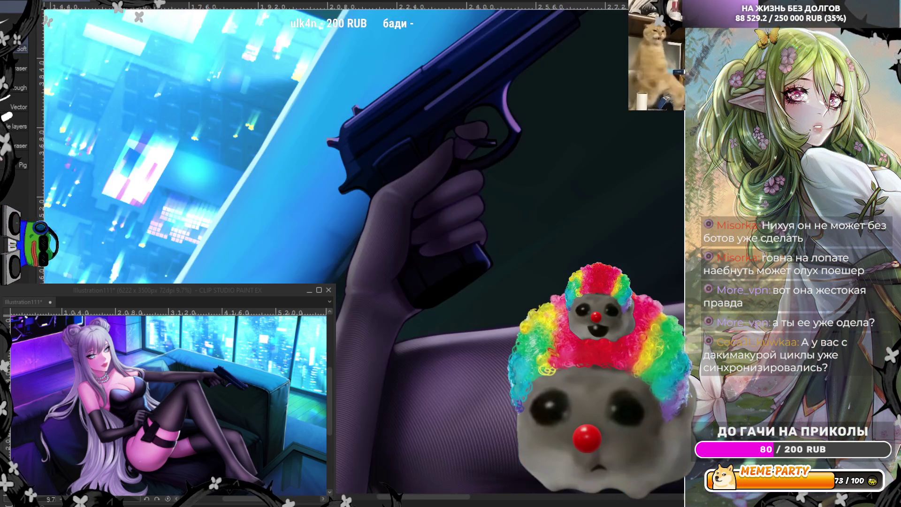
pyautogui.scroll(-5, 423, 162)
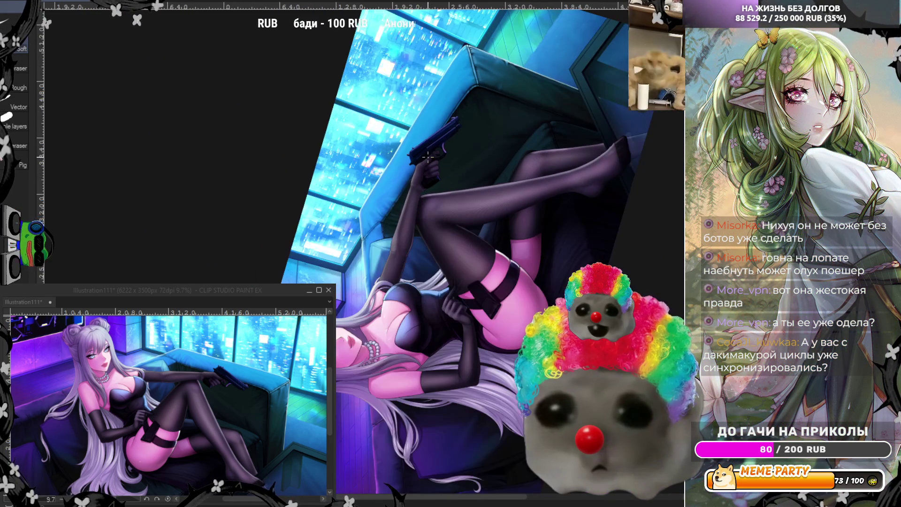
pyautogui.scroll(6, 446, 175)
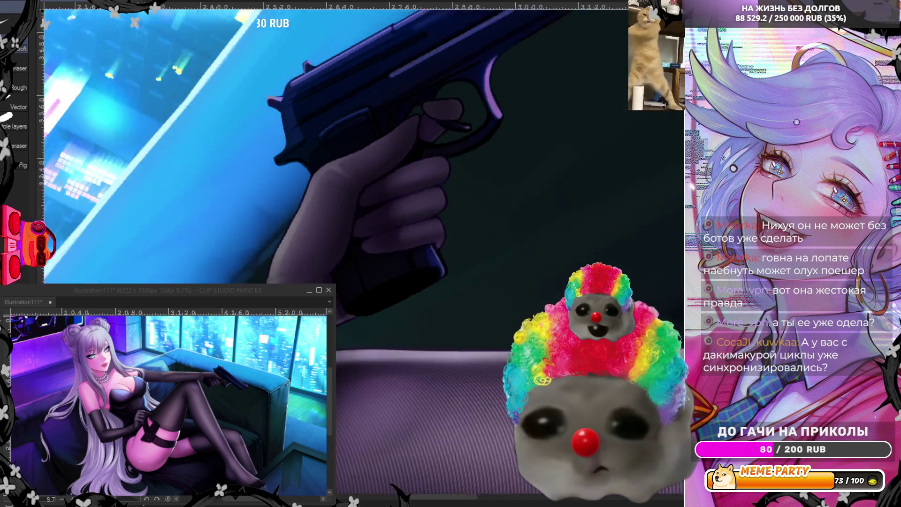
pyautogui.moveTo(282, 117); pyautogui.dragTo(213, 221)
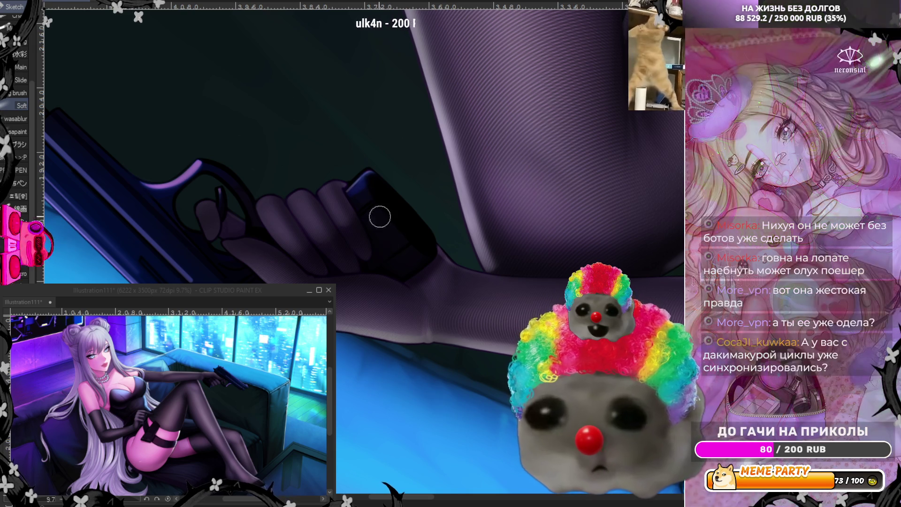
# Tint the fingers soft blue, then darken them inside a lasso selection around the hand.
pyautogui.moveTo(300, 263); pyautogui.dragTo(366, 206)
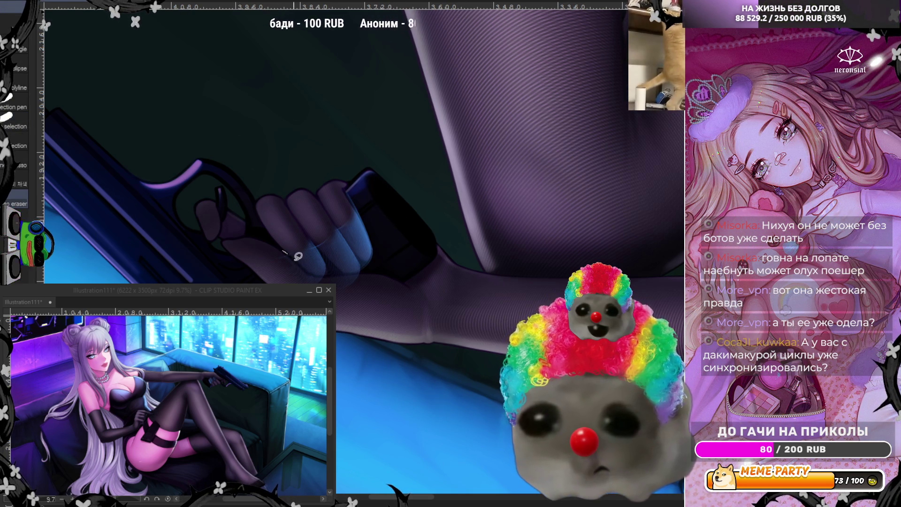
pyautogui.moveTo(284, 251)
pyautogui.mouseDown()
pyautogui.moveTo(391, 288)
pyautogui.moveTo(223, 277)
pyautogui.mouseUp()
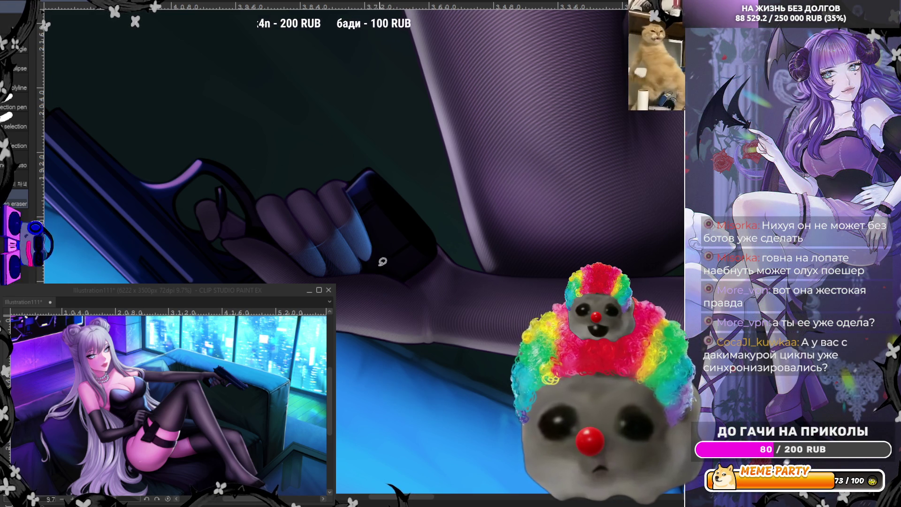
pyautogui.moveTo(344, 267)
pyautogui.mouseDown()
pyautogui.moveTo(332, 269)
pyautogui.moveTo(348, 280)
pyautogui.mouseUp()
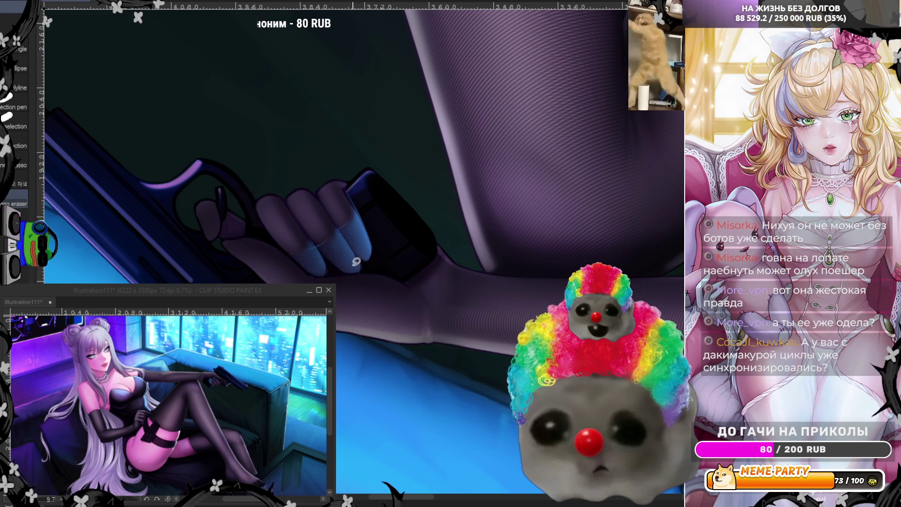
pyautogui.press('Delete')
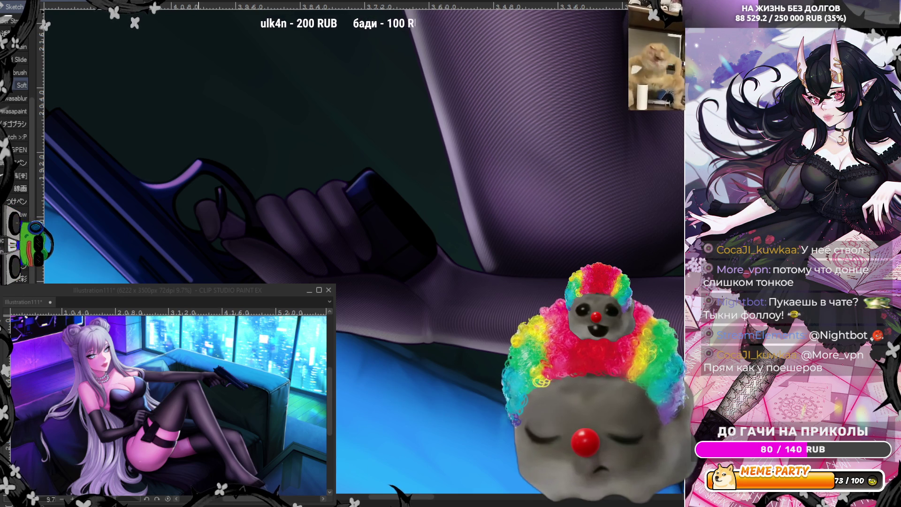
# Set the view upright and zoom to frame the gloved forearm and pistol along the sofa.
pyautogui.press('h')
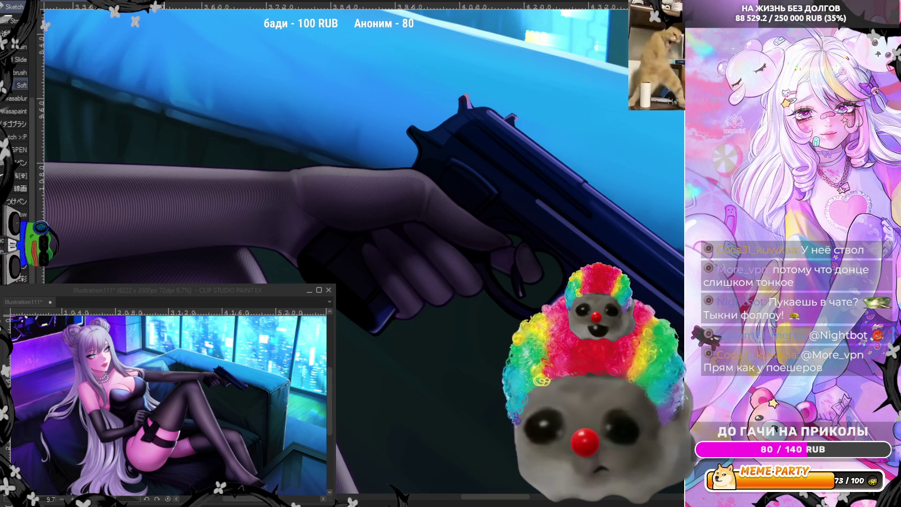
pyautogui.scroll(-5, 395, 348)
pyautogui.scroll(4, 426, 243)
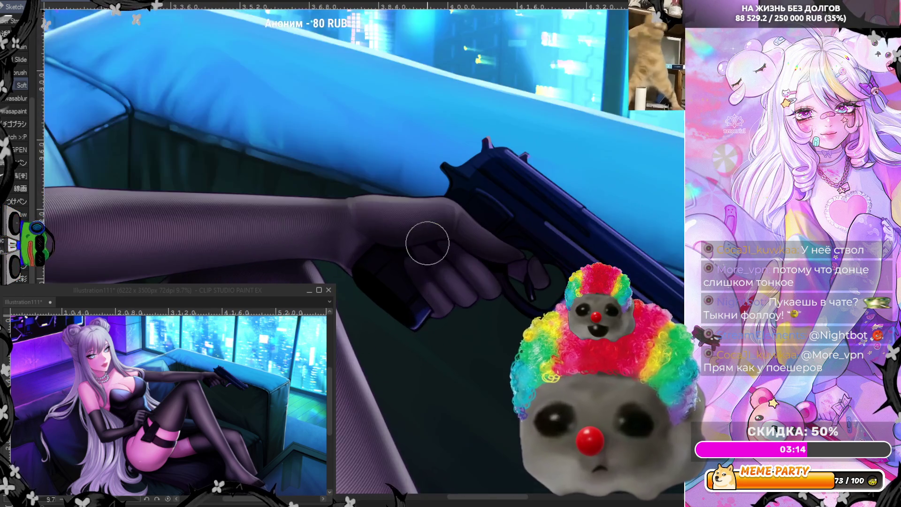
pyautogui.scroll(2, 427, 243)
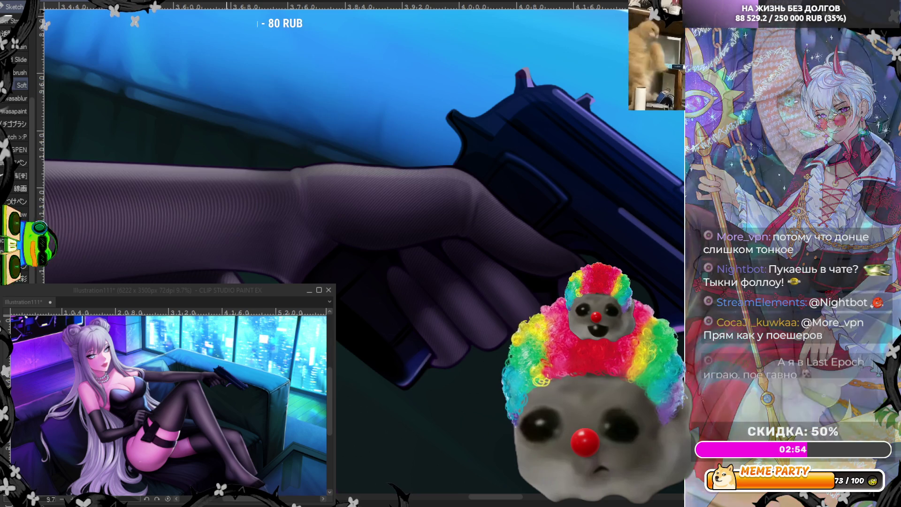
pyautogui.scroll(-2, 285, 268)
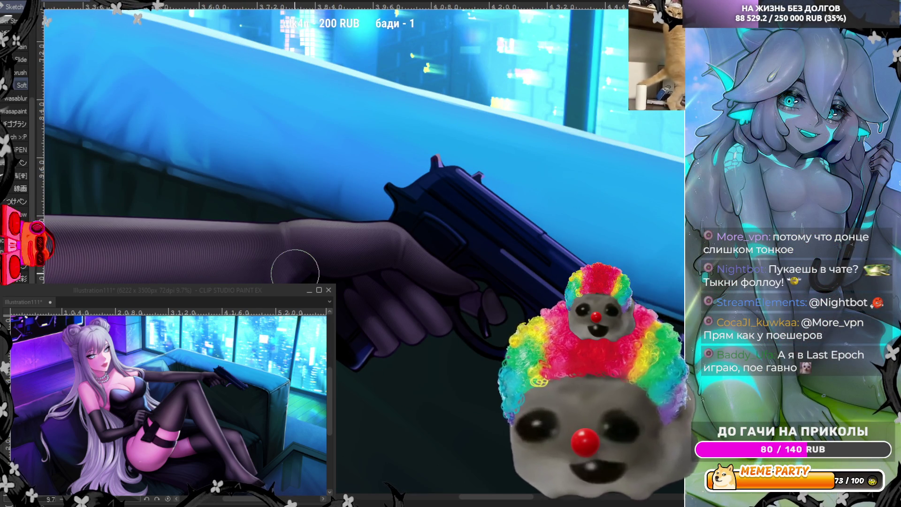
pyautogui.scroll(2, 295, 273)
pyautogui.scroll(1, 366, 188)
pyautogui.scroll(1, 389, 194)
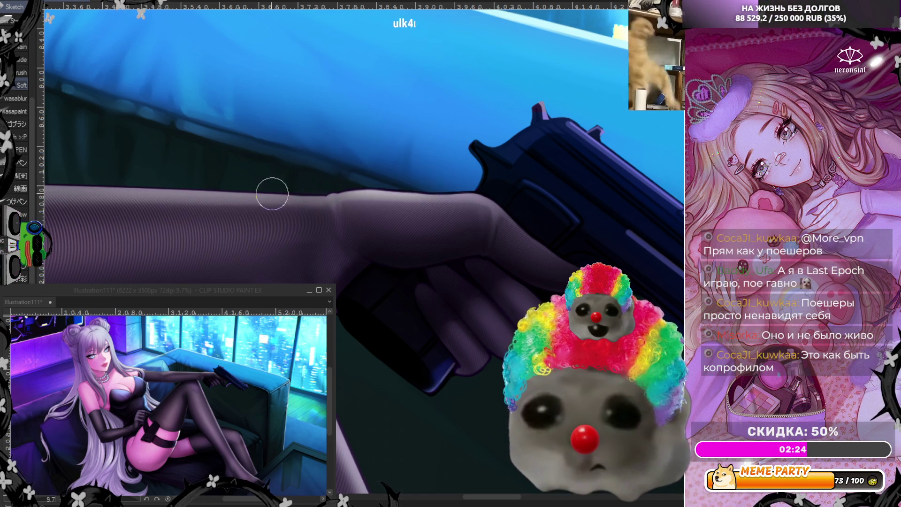
pyautogui.scroll(-5, 358, 193)
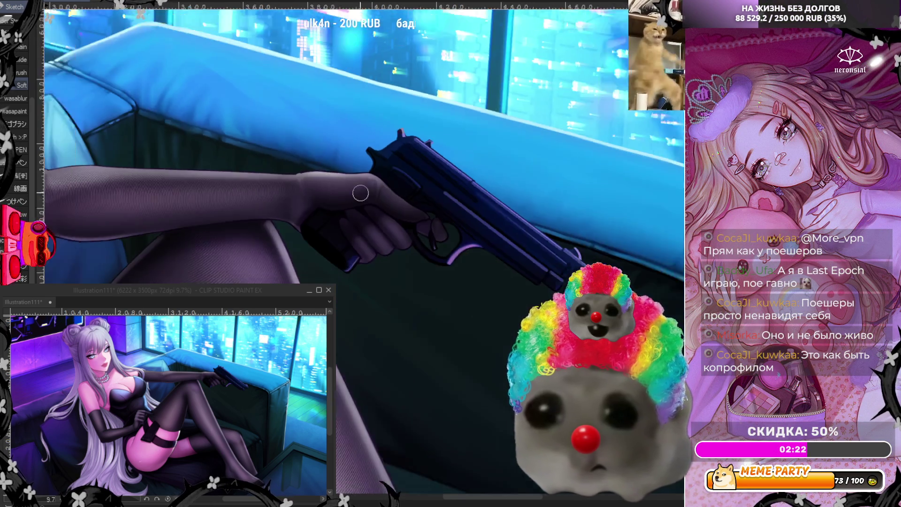
pyautogui.scroll(3, 276, 143)
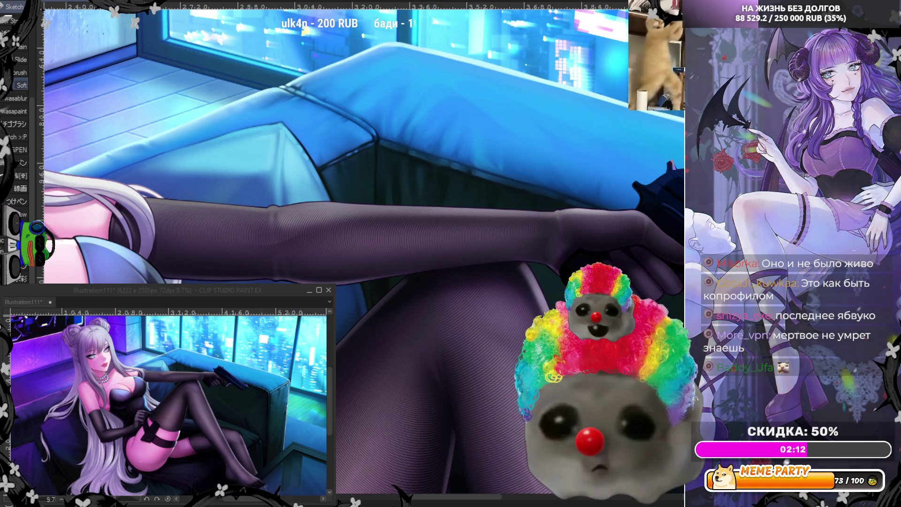
pyautogui.scroll(-1, 604, 255)
pyautogui.scroll(3, 604, 255)
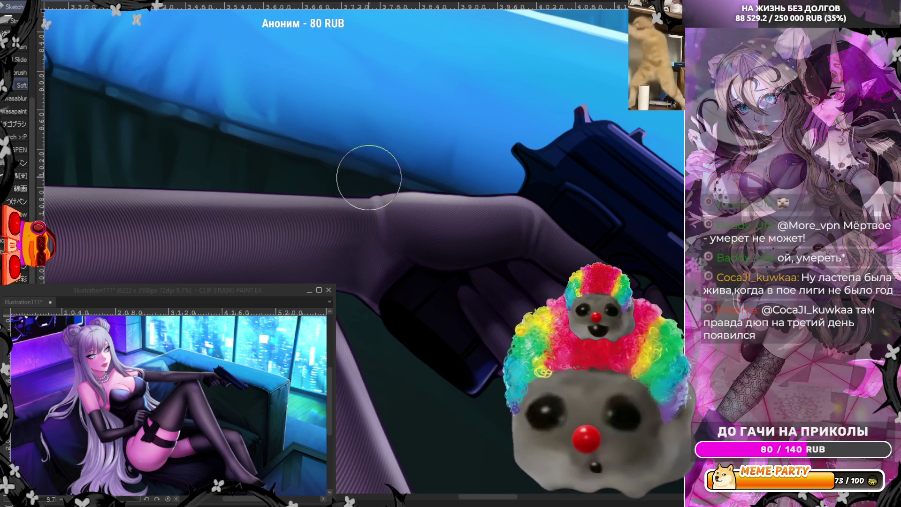
pyautogui.scroll(-1, 246, 150)
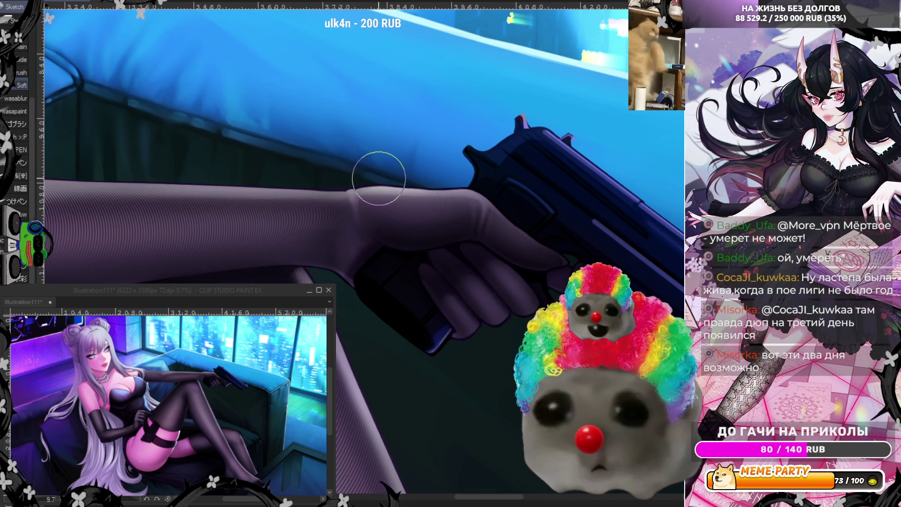
pyautogui.scroll(-2, 377, 178)
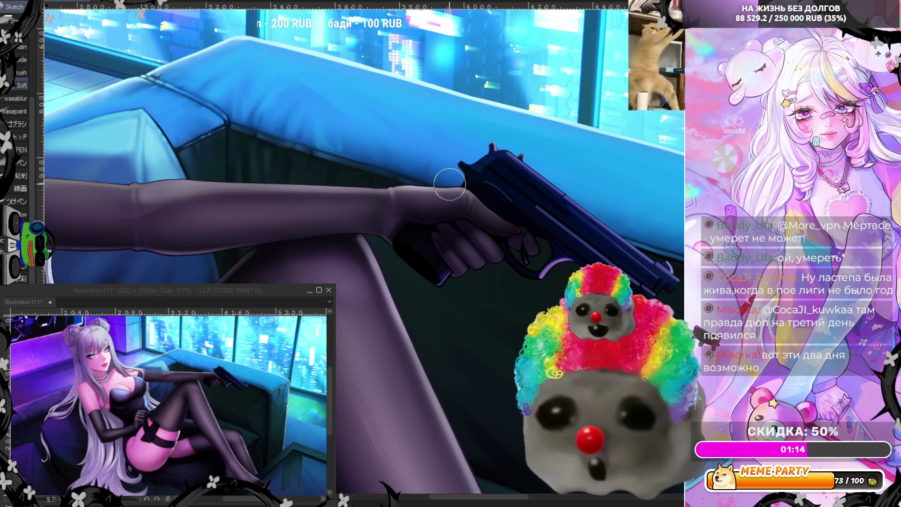
pyautogui.scroll(-3, 449, 184)
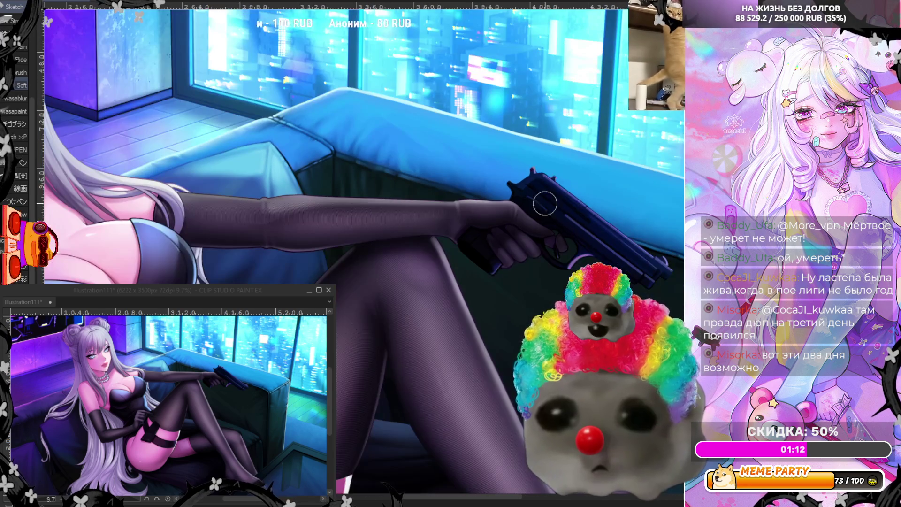
pyautogui.scroll(3, 330, 176)
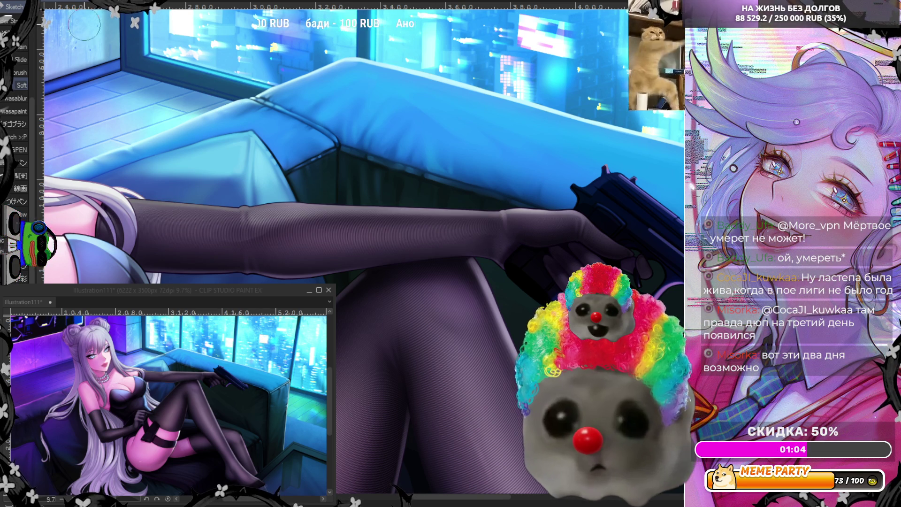
pyautogui.scroll(1, 268, 172)
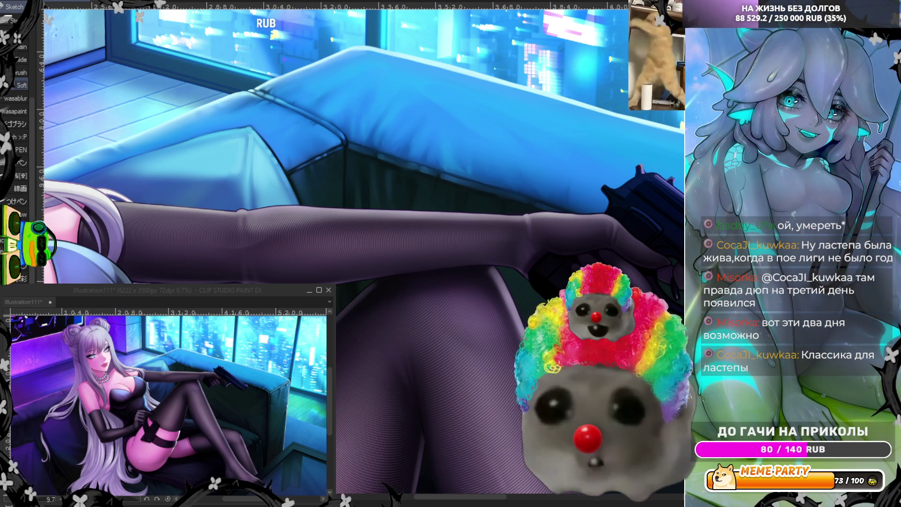
pyautogui.scroll(-3, 514, 160)
pyautogui.scroll(3, 451, 124)
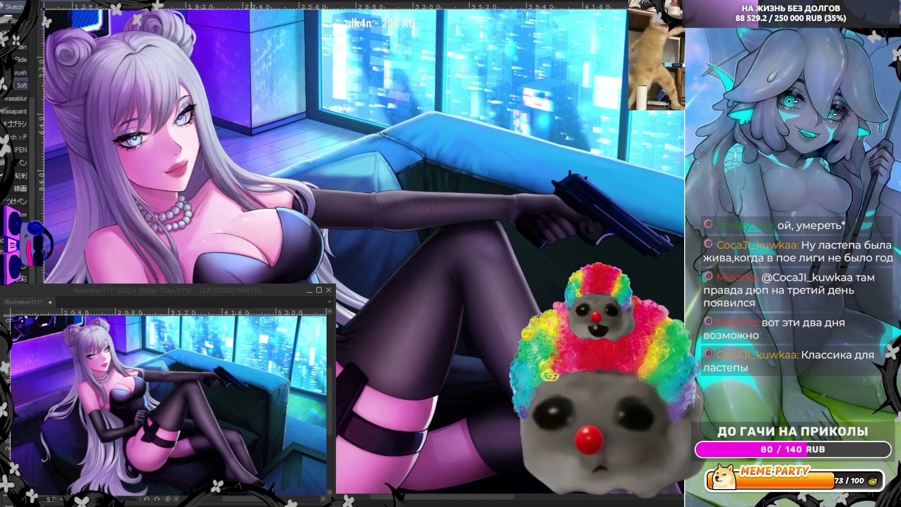
pyautogui.press('h')
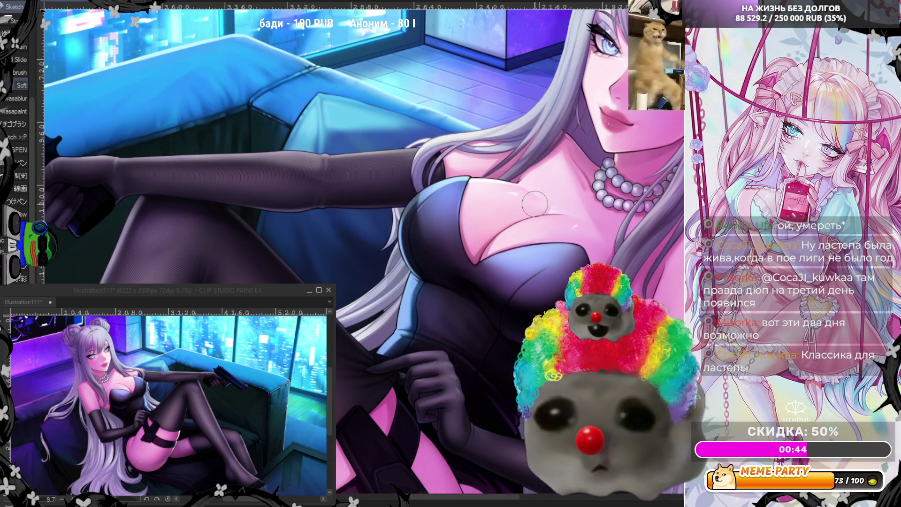
pyautogui.scroll(-1, 535, 204)
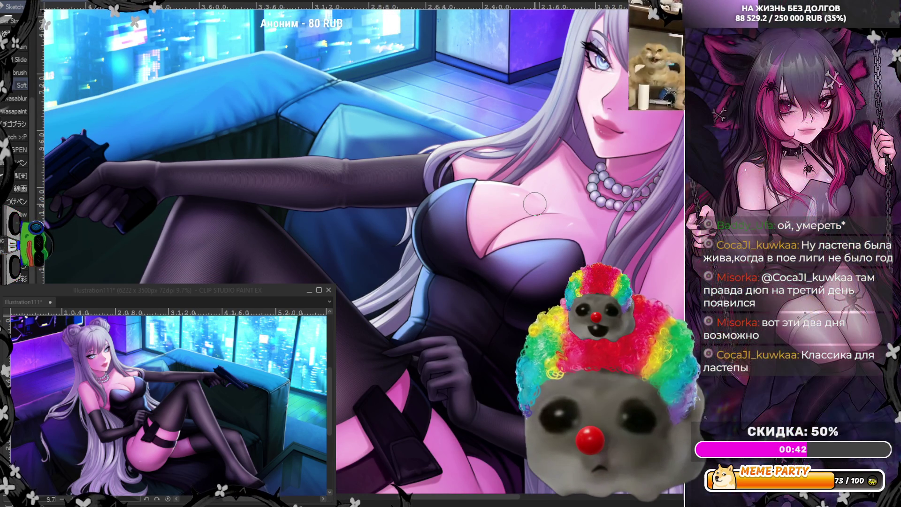
pyautogui.scroll(2, 344, 137)
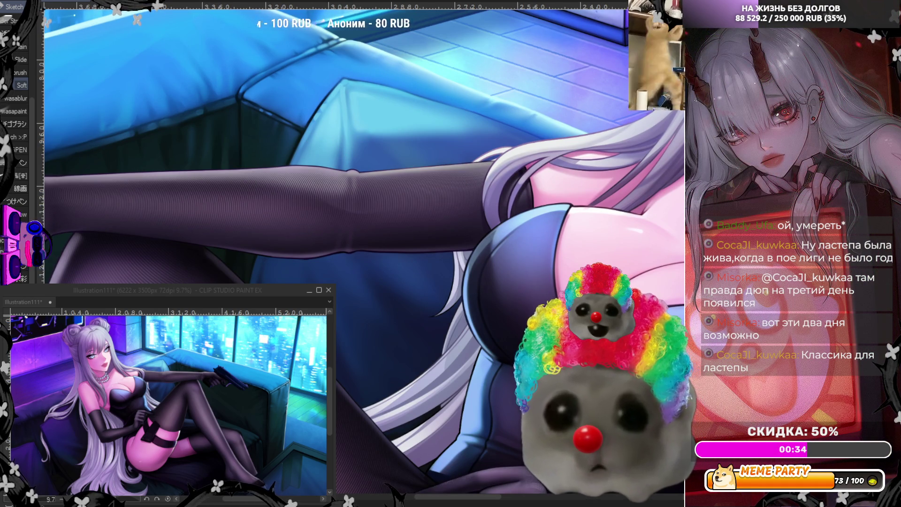
# Turn the view upside down and darken the shading along the arm's edge.
pyautogui.press('h')
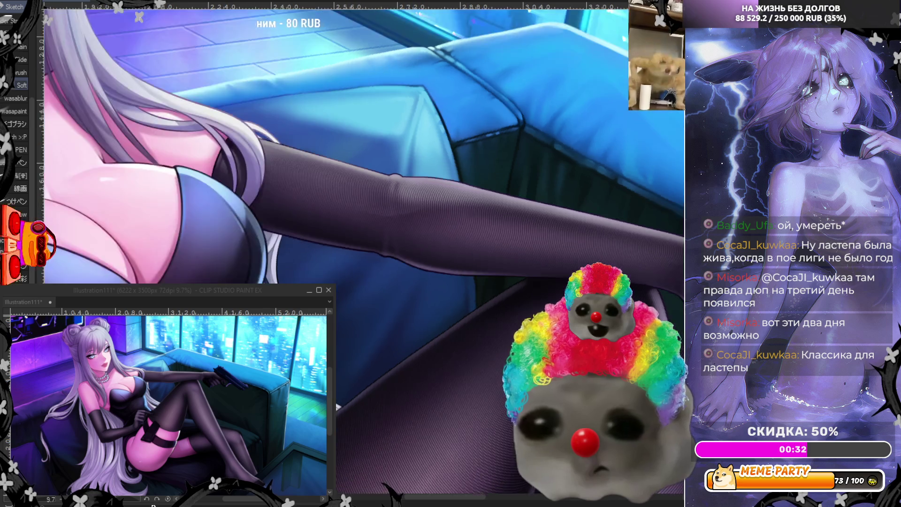
pyautogui.click(153, 505)
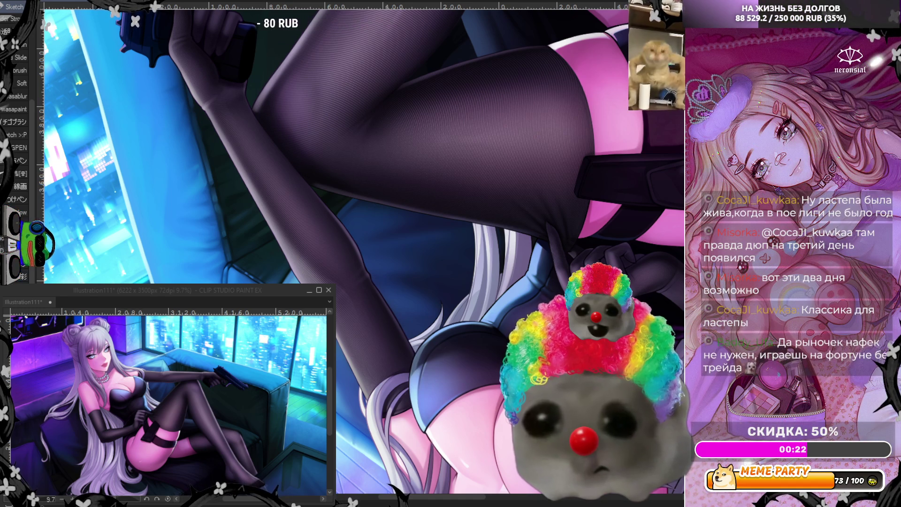
pyautogui.moveTo(414, 385)
pyautogui.mouseDown()
pyautogui.moveTo(371, 347)
pyautogui.moveTo(267, 162)
pyautogui.mouseUp()
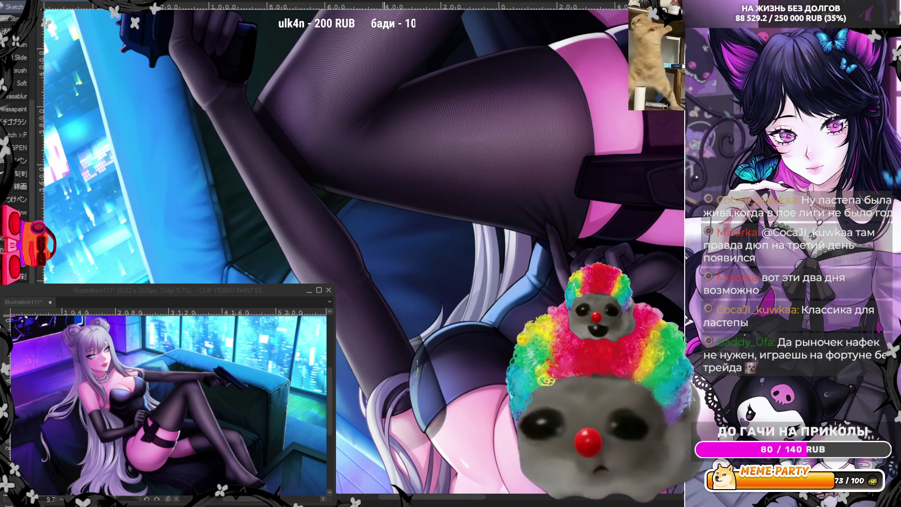
# Paint a long dark stroke down the arm after undoing two trials, then set the view upright.
pyautogui.moveTo(235, 107); pyautogui.dragTo(403, 385)
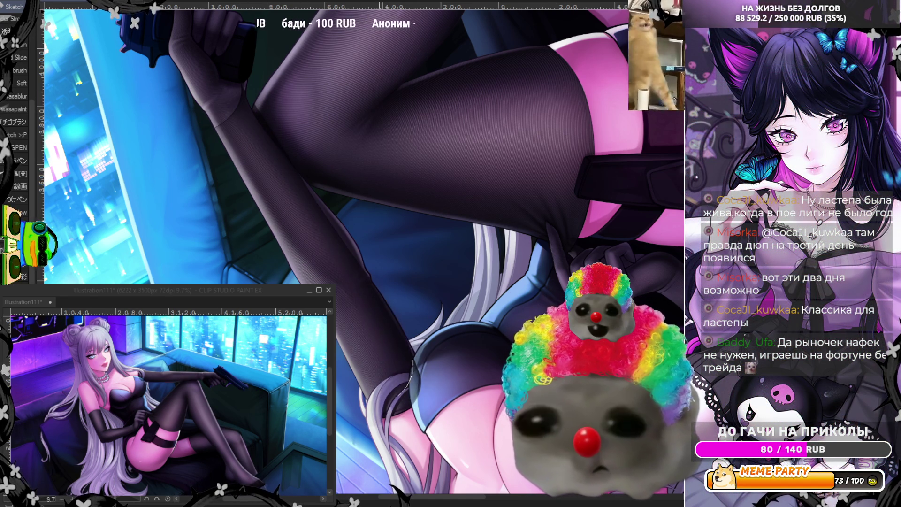
pyautogui.hotkey('ctrl', 'z')
pyautogui.moveTo(241, 112); pyautogui.dragTo(403, 376)
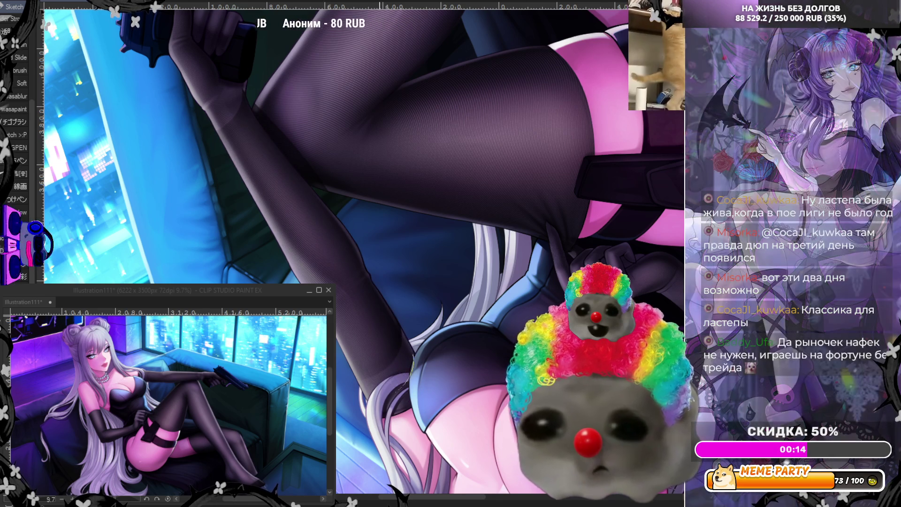
pyautogui.hotkey('ctrl', 'z')
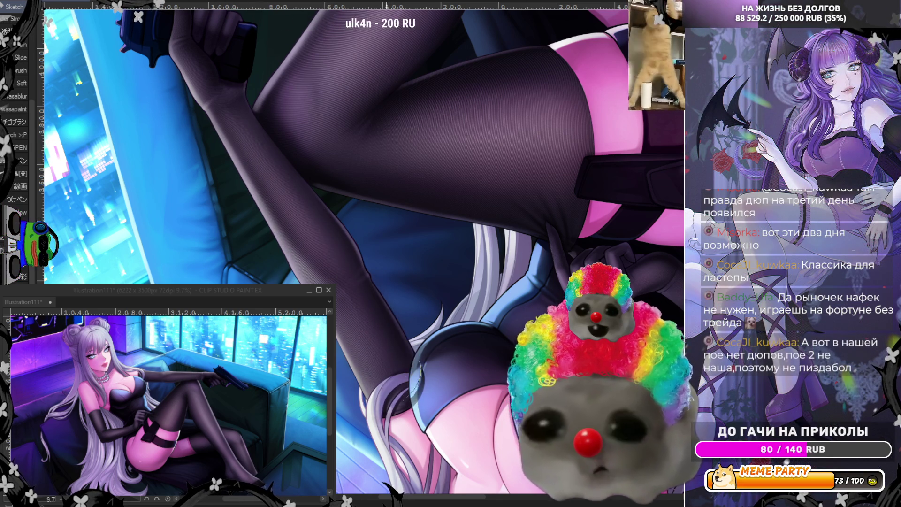
pyautogui.moveTo(240, 134)
pyautogui.mouseDown()
pyautogui.moveTo(406, 359)
pyautogui.moveTo(239, 134)
pyautogui.moveTo(366, 308)
pyautogui.mouseUp()
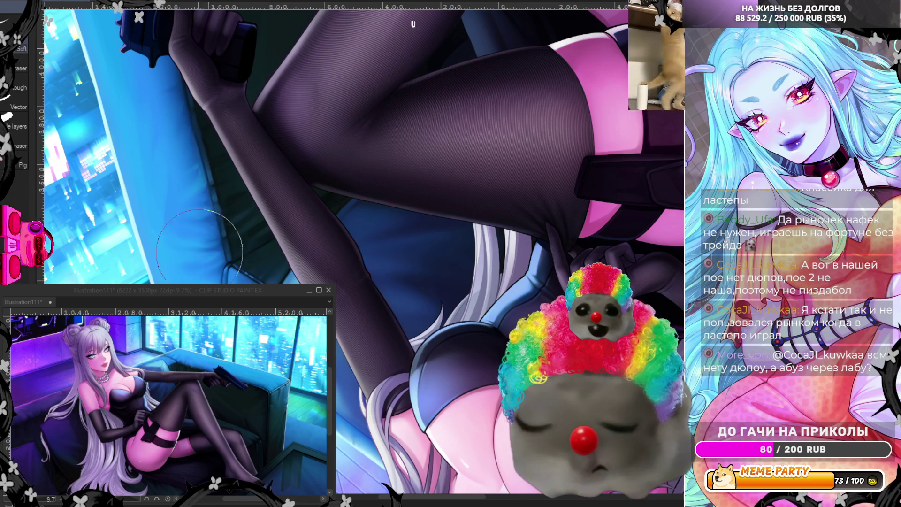
pyautogui.hotkey('ctrl', '@')
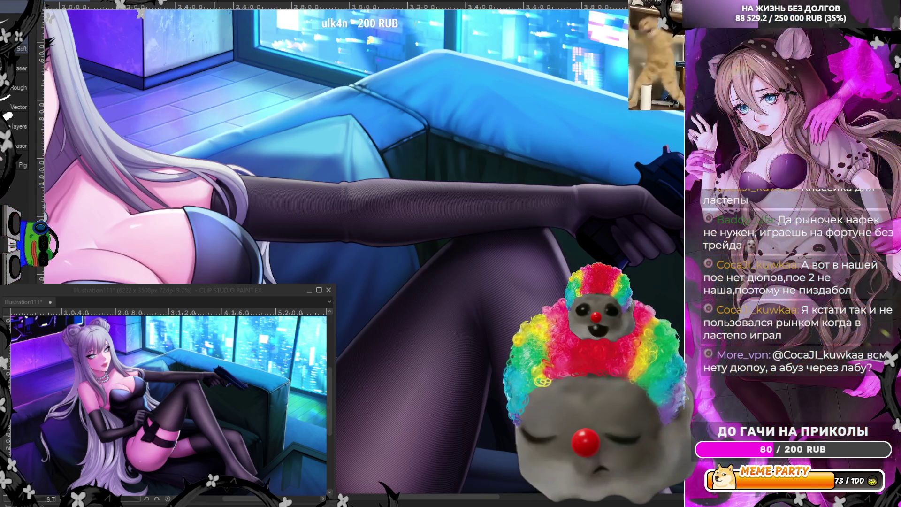
# Lay a faint dark shading stroke along the gloved arm on the couch back, discarding earlier attempts.
pyautogui.scroll(1, 514, 109)
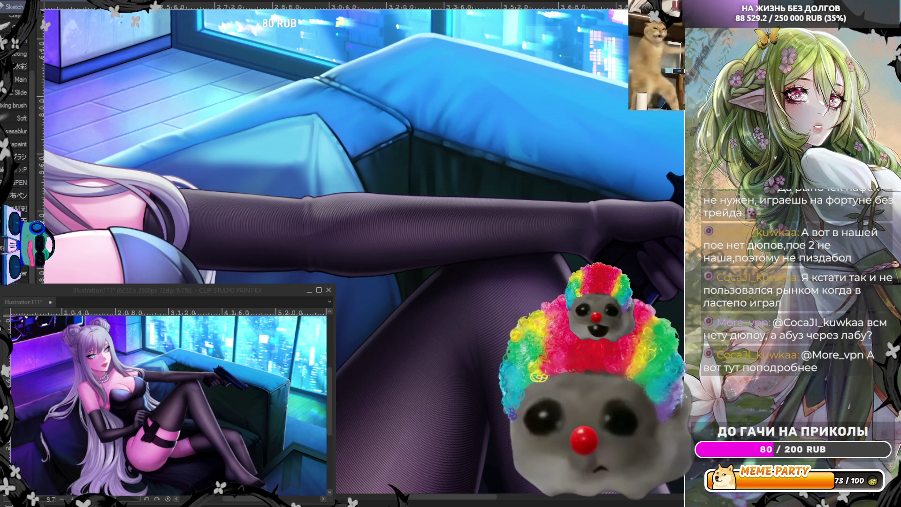
pyautogui.moveTo(313, 229); pyautogui.dragTo(371, 234)
pyautogui.hotkey('ctrl', 'z')
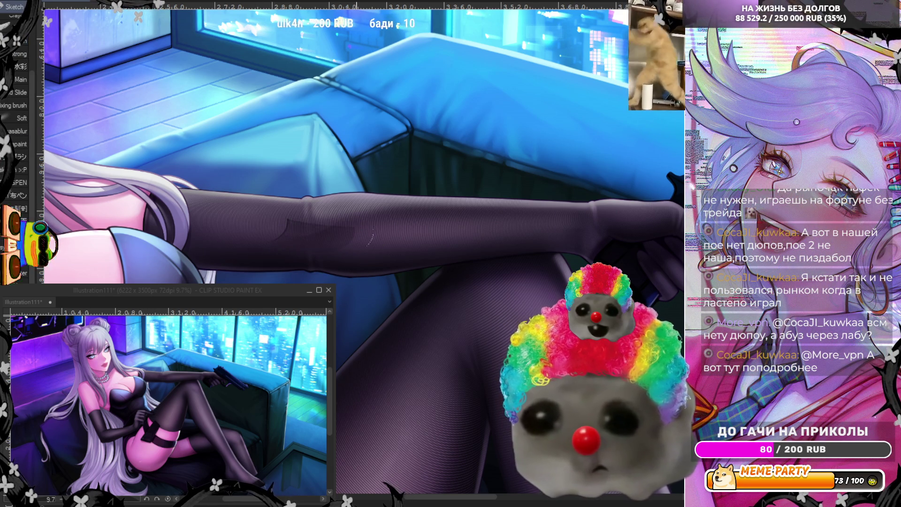
pyautogui.hotkey('ctrl', 'z')
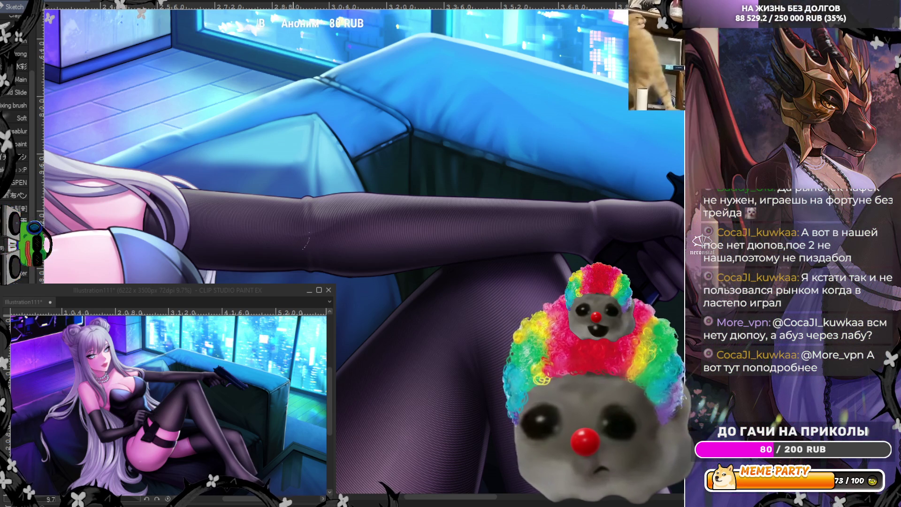
pyautogui.moveTo(351, 219); pyautogui.dragTo(255, 227)
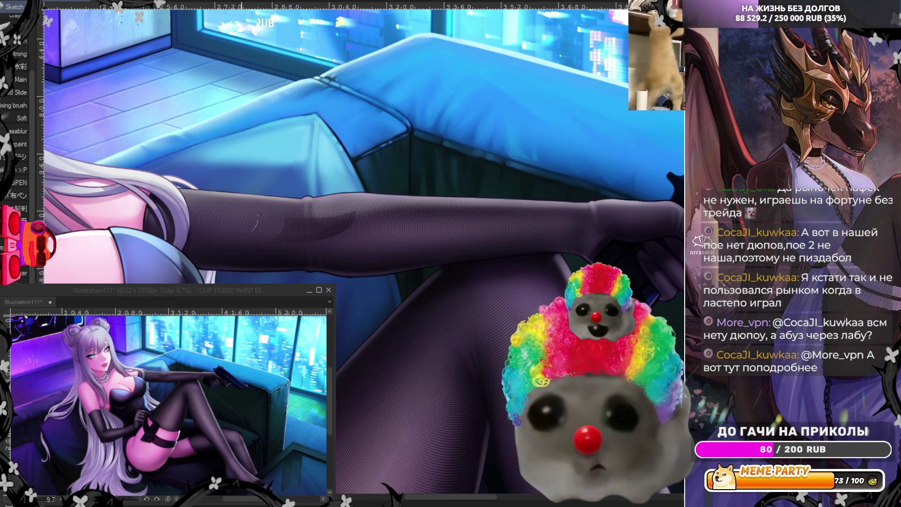
pyautogui.hotkey('ctrl', 'z')
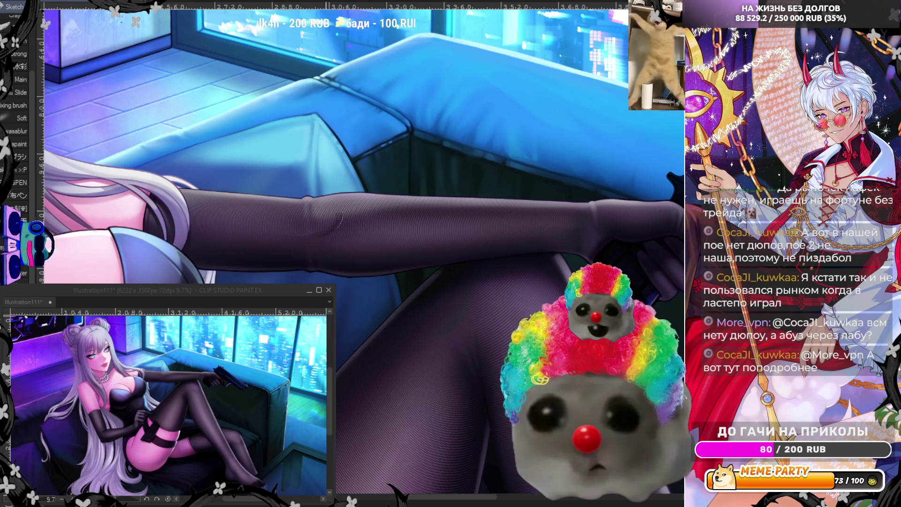
pyautogui.moveTo(338, 225); pyautogui.dragTo(254, 229)
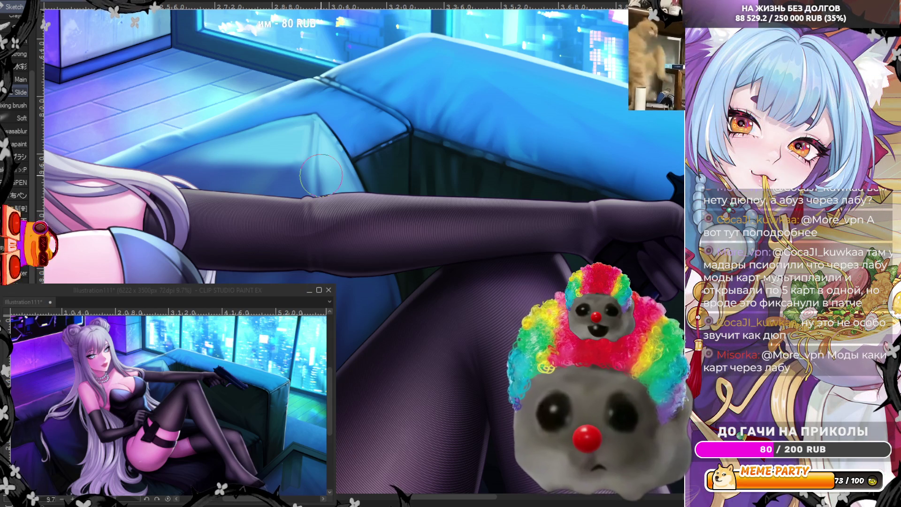
pyautogui.scroll(-1, 321, 175)
pyautogui.scroll(2, 187, 184)
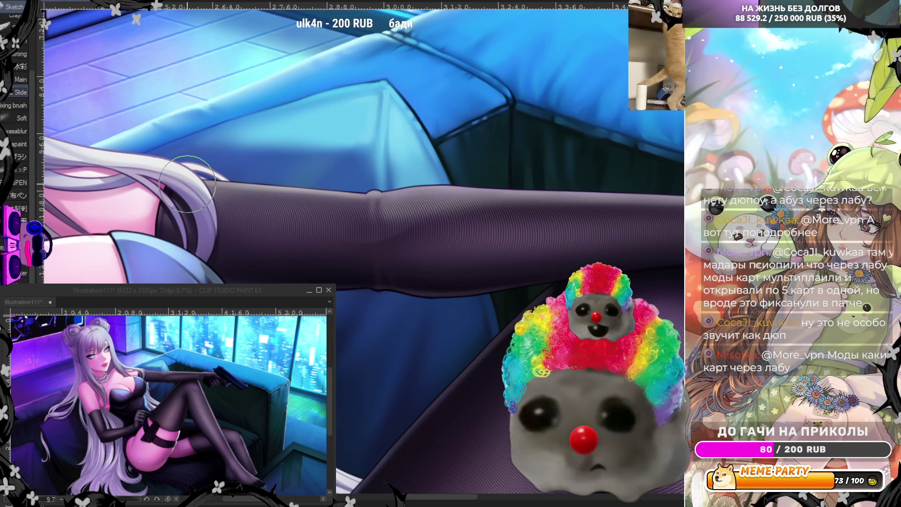
pyautogui.scroll(1, 187, 184)
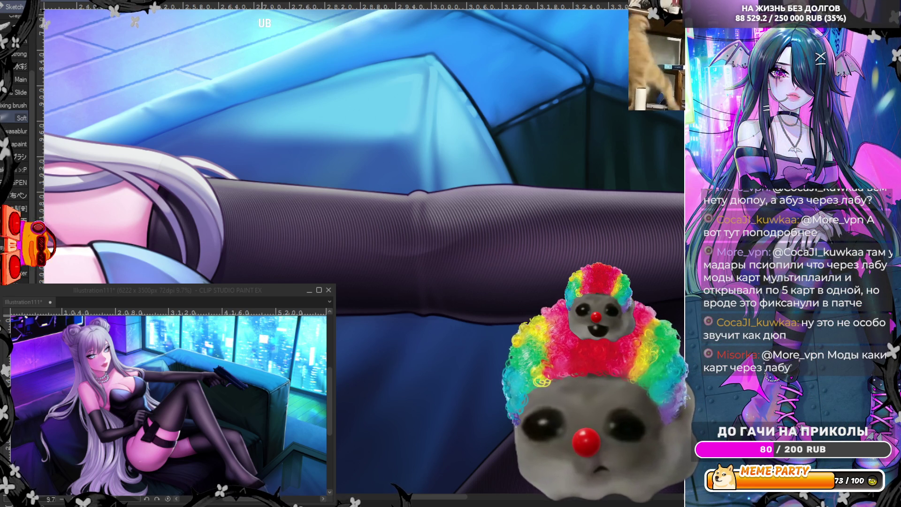
pyautogui.scroll(-5, 366, 321)
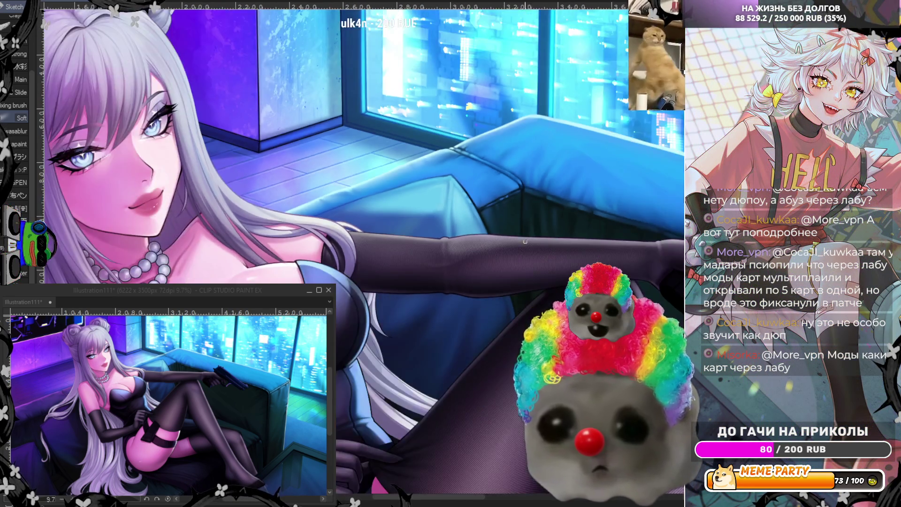
# Inspect the thigh and stockings up close, switch to the Eraser tool, and zoom back out.
pyautogui.scroll(-3, 396, 161)
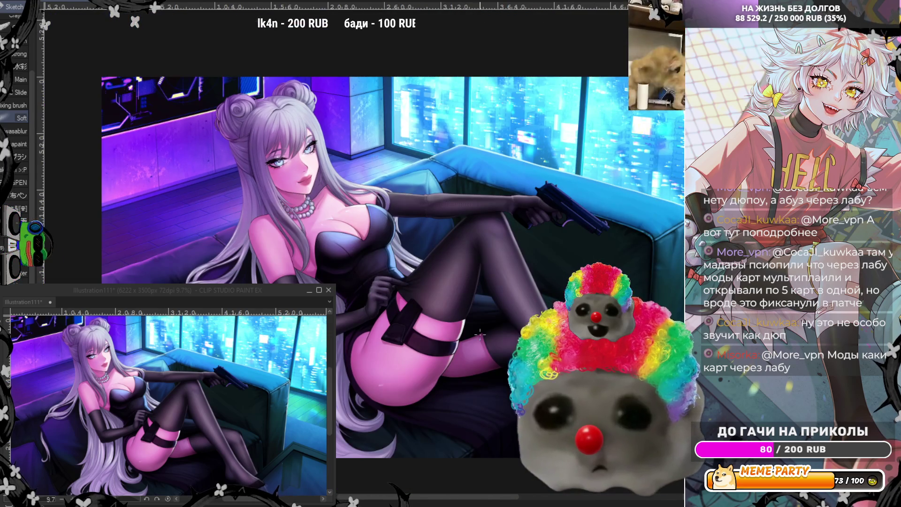
pyautogui.scroll(2, 498, 350)
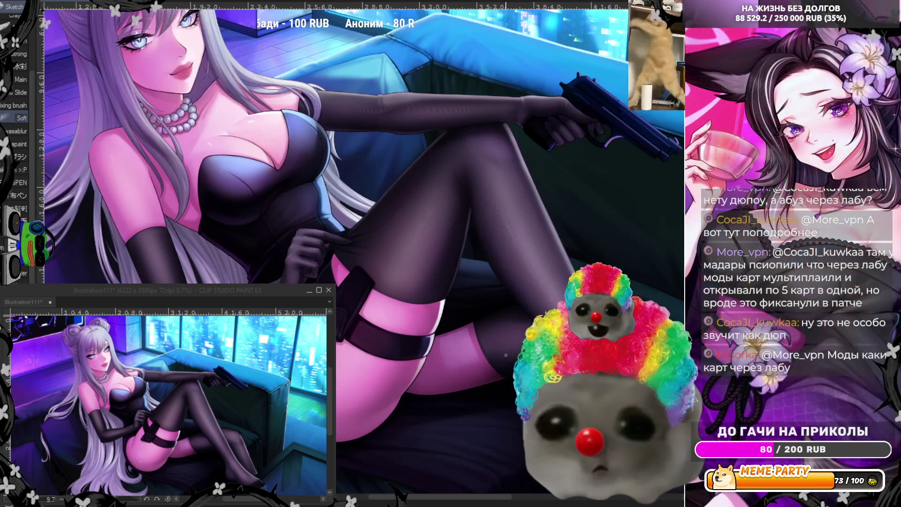
pyautogui.scroll(1, 506, 354)
pyautogui.scroll(2, 505, 355)
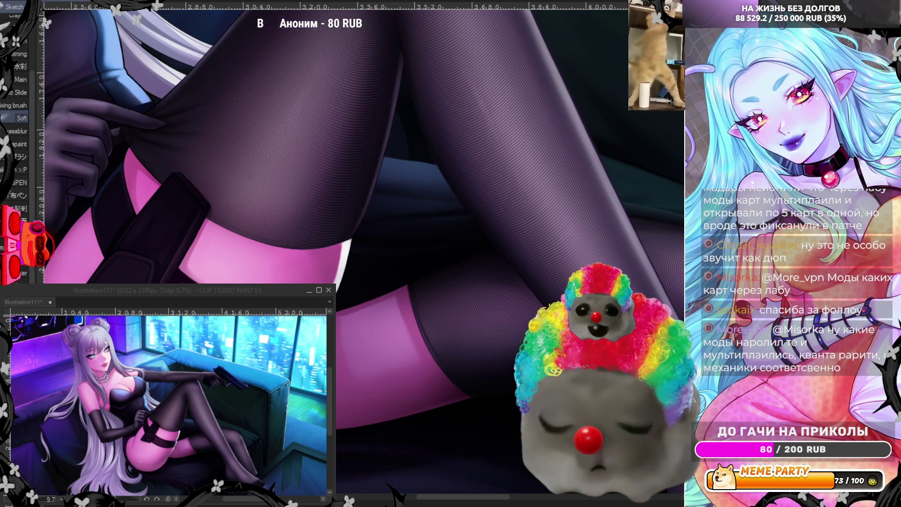
pyautogui.scroll(1, 136, 121)
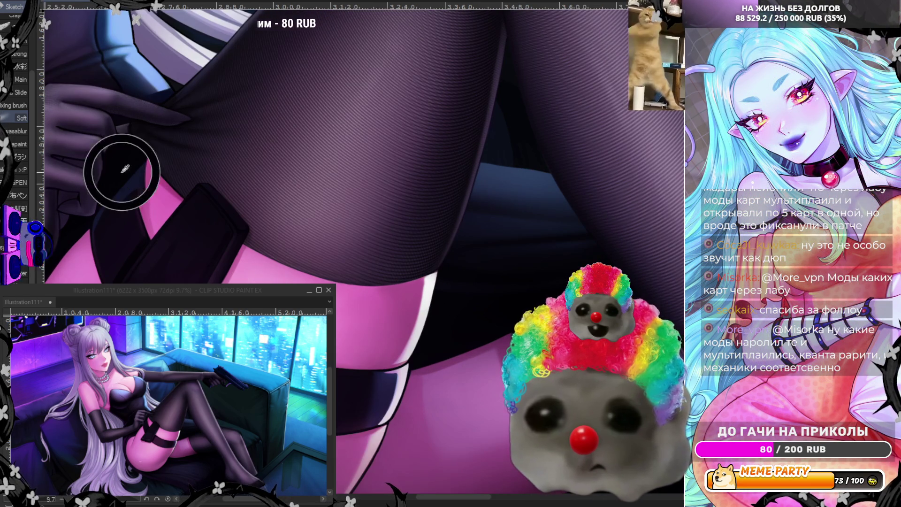
pyautogui.scroll(1, 136, 121)
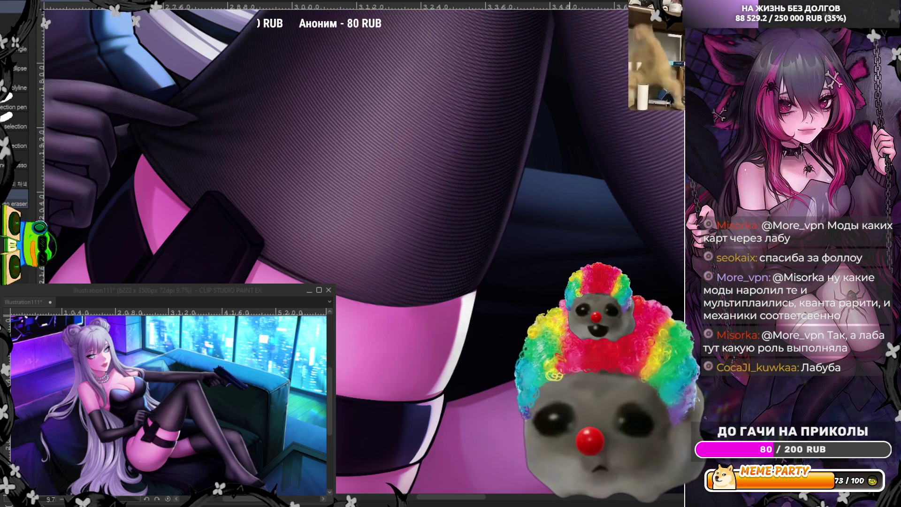
pyautogui.scroll(-3, 371, 148)
pyautogui.scroll(1, 371, 148)
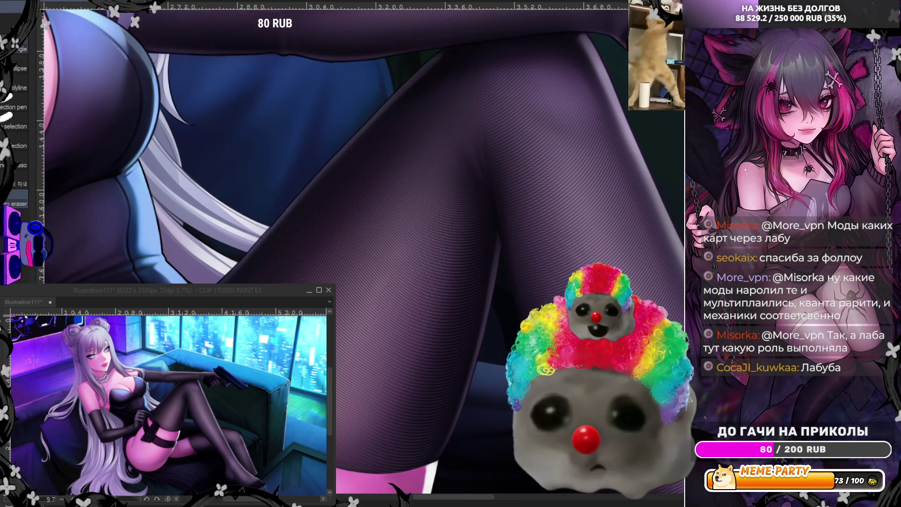
pyautogui.press('e')
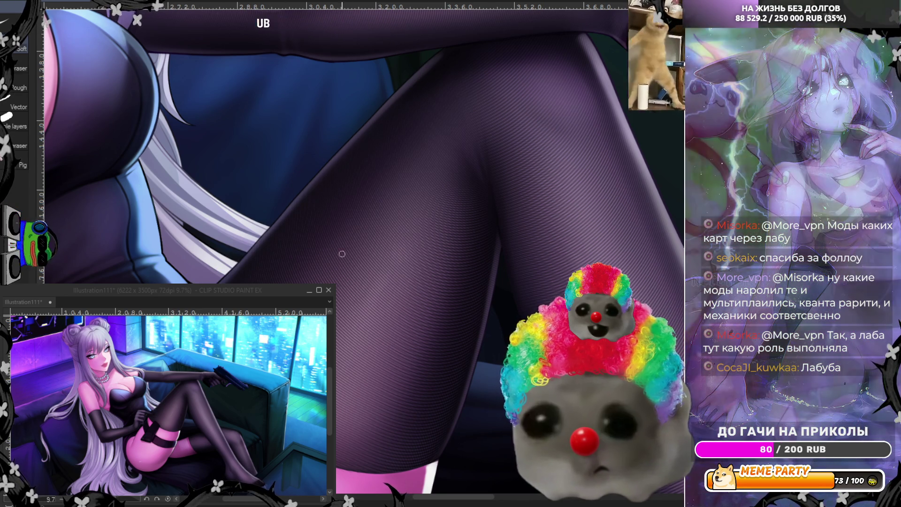
pyautogui.scroll(-3, 456, 241)
pyautogui.scroll(-2, 456, 242)
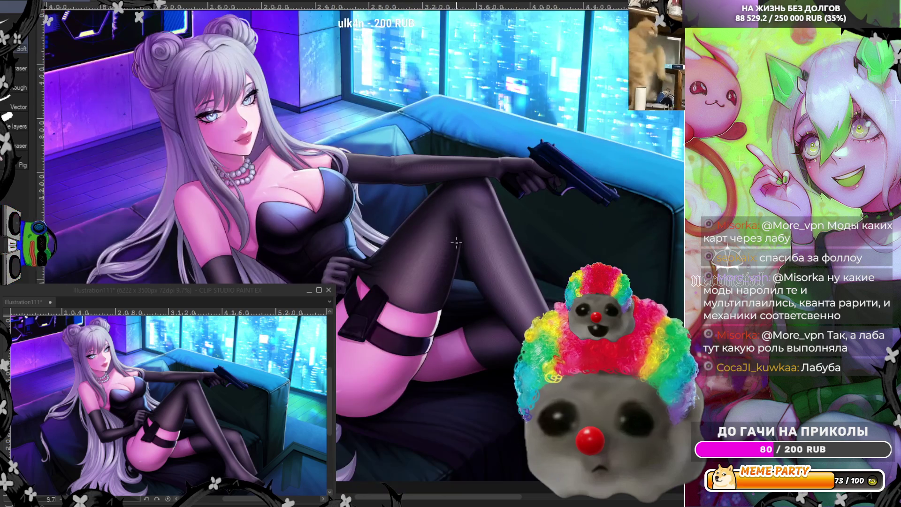
# Zoom out and pan until the character reference sheet's front and back views fill the view.
pyautogui.scroll(-2, 457, 243)
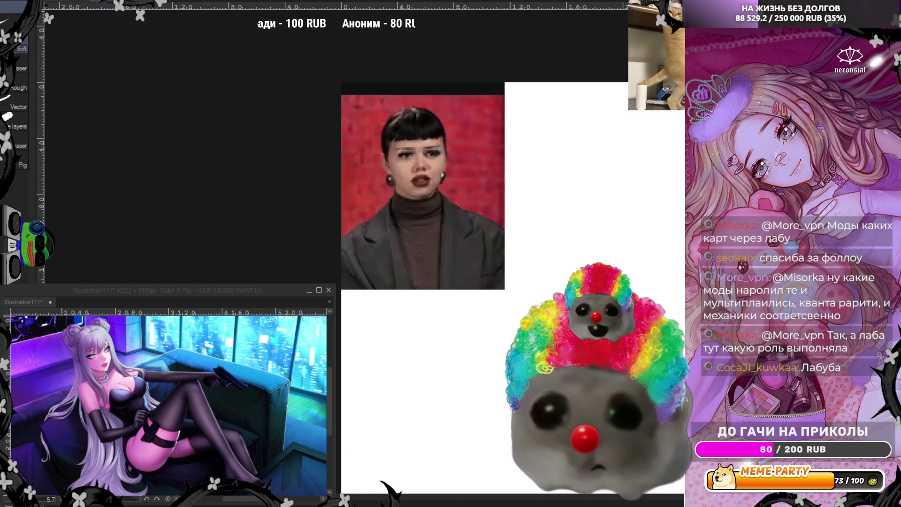
pyautogui.scroll(-1, 342, 143)
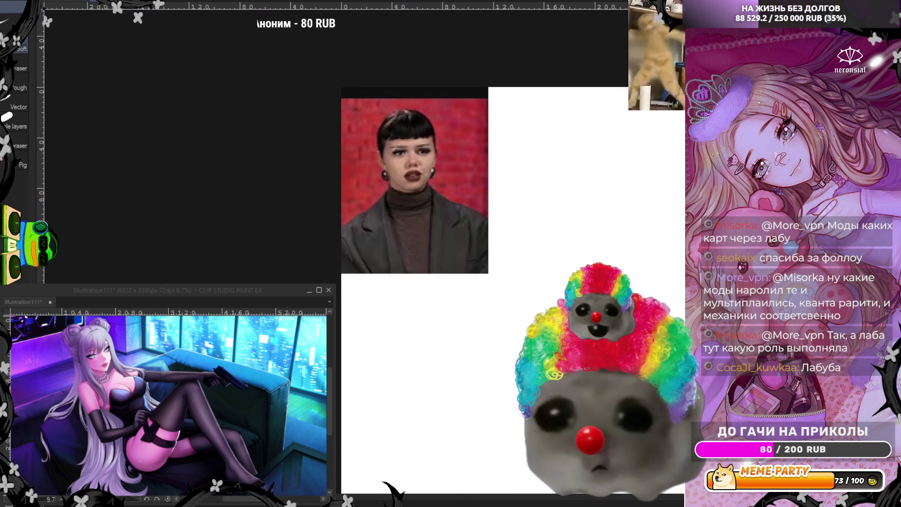
pyautogui.scroll(2, 187, 133)
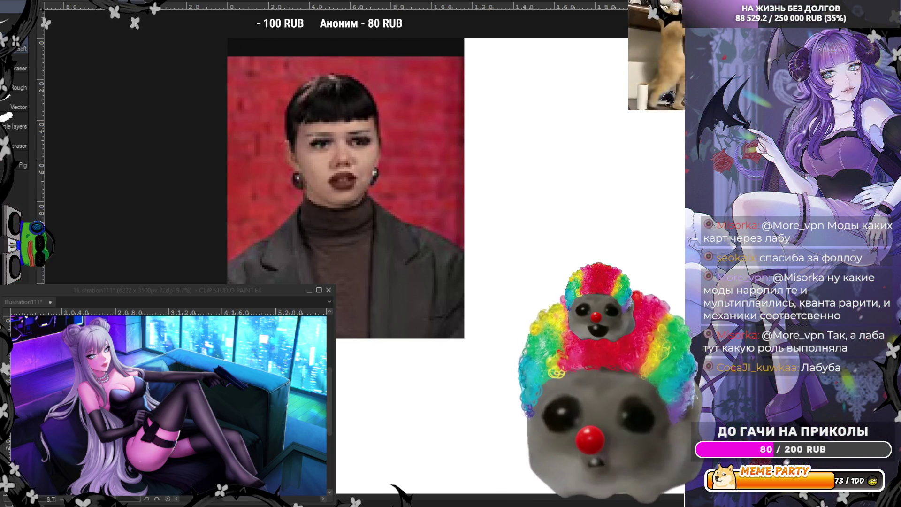
pyautogui.scroll(-6, 286, 143)
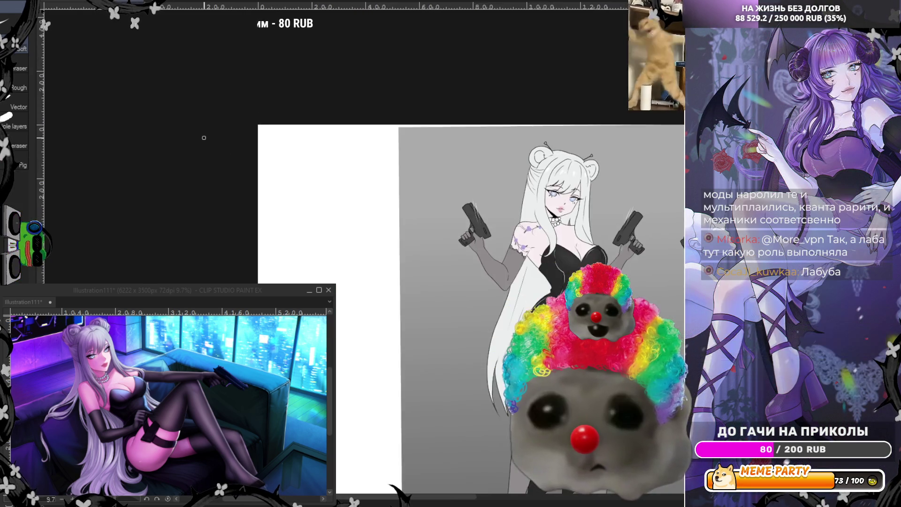
pyautogui.scroll(3, 292, 205)
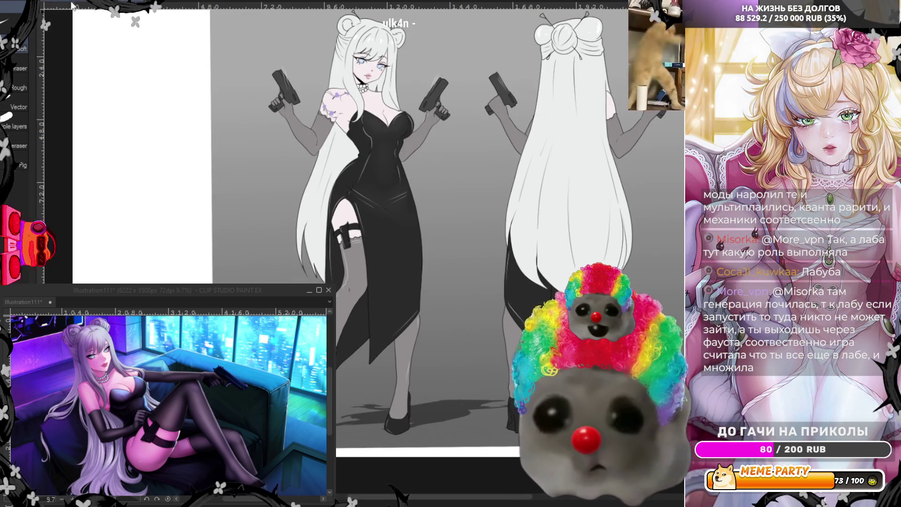
pyautogui.click(65, 2)
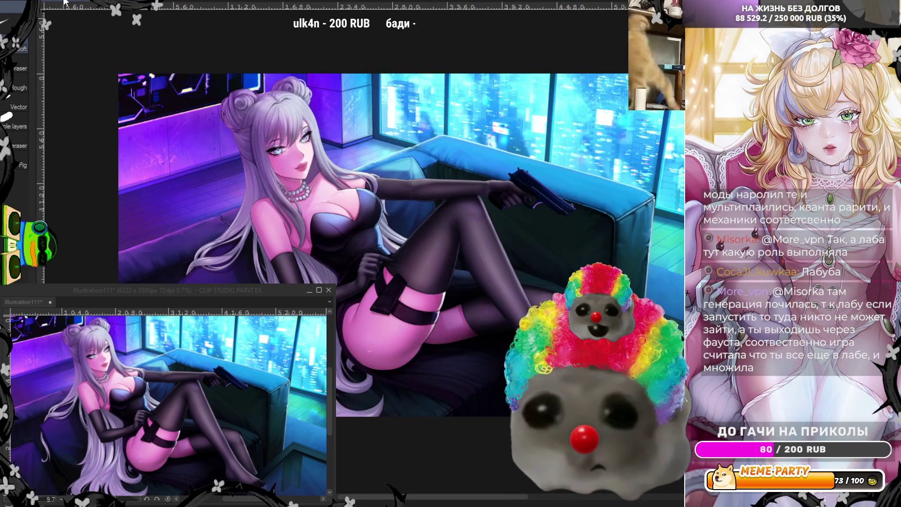
# Zoom into the colour illustration and softly airbrush the purple thigh tights lighter.
pyautogui.scroll(2, 498, 278)
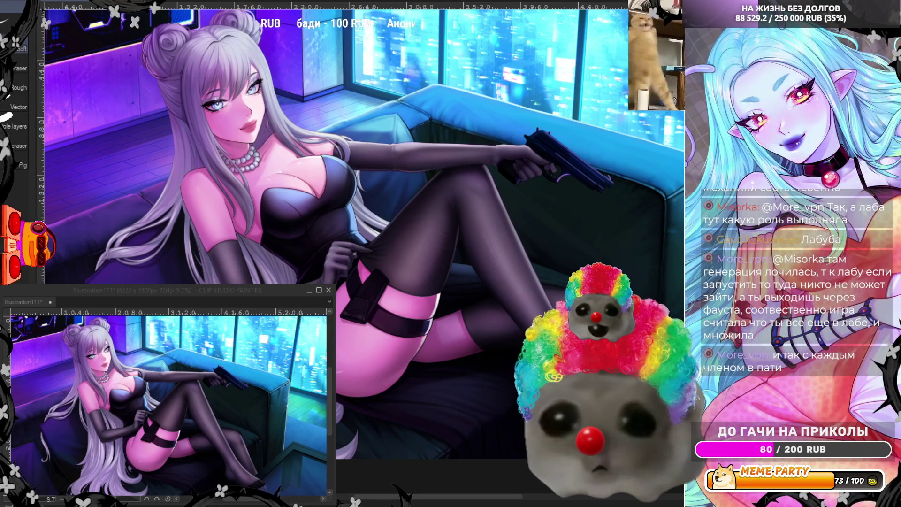
pyautogui.hotkey('ctrl', '+')
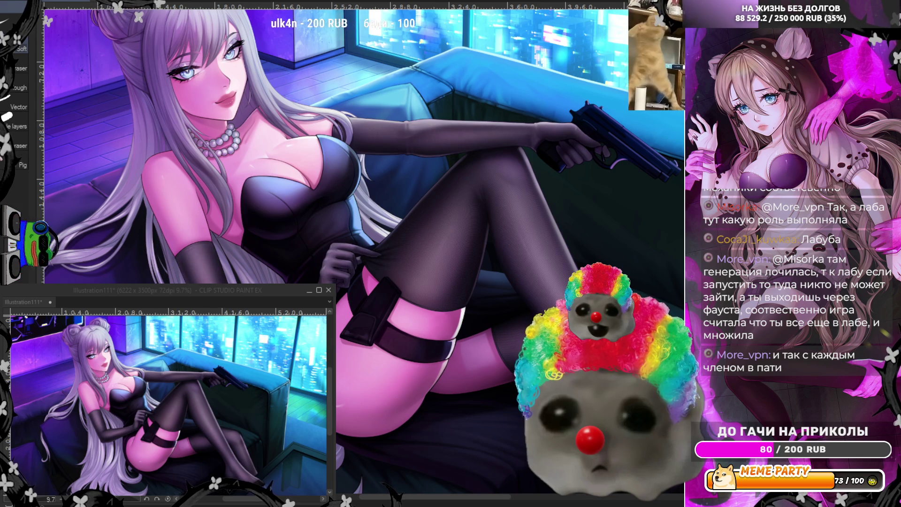
pyautogui.scroll(2, 375, 173)
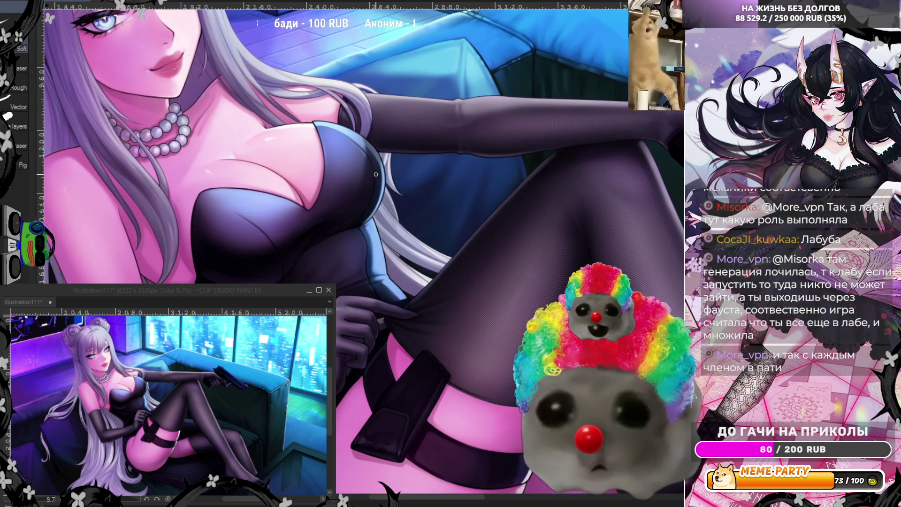
pyautogui.scroll(3, 367, 191)
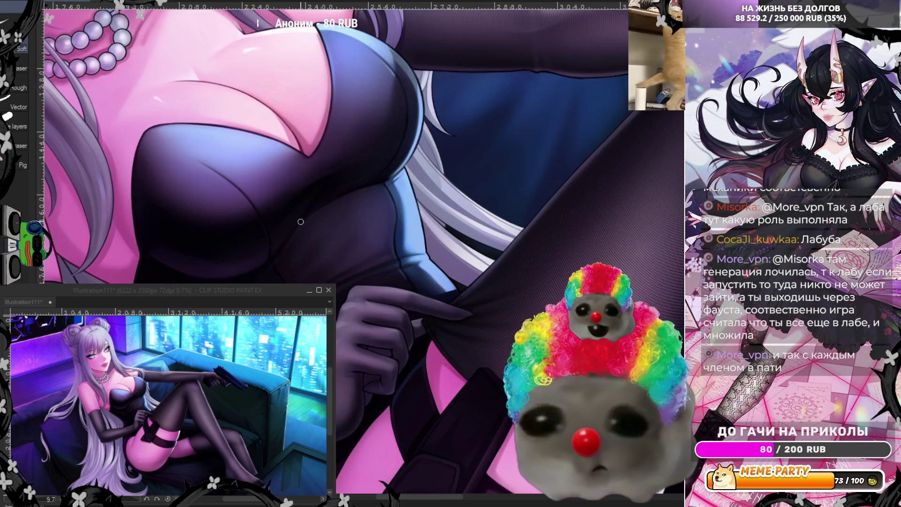
pyautogui.scroll(-2, 367, 191)
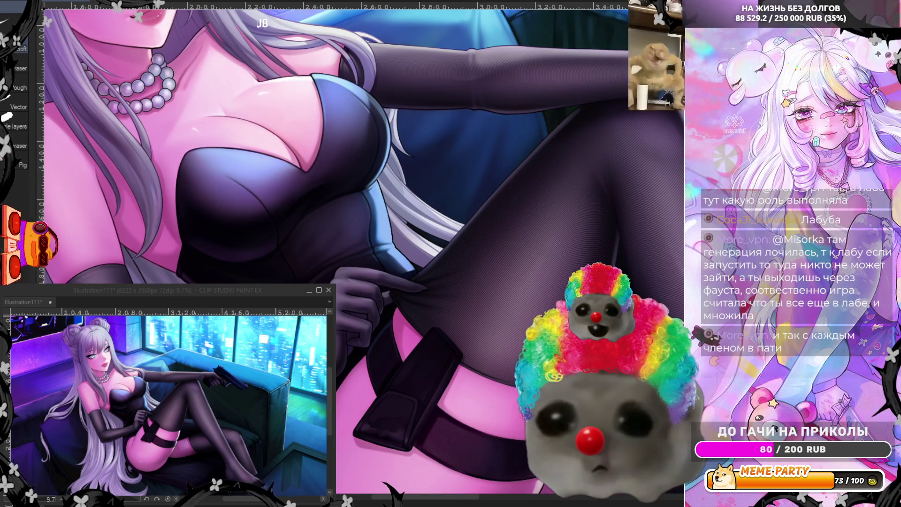
pyautogui.moveTo(610, 155); pyautogui.dragTo(469, 281)
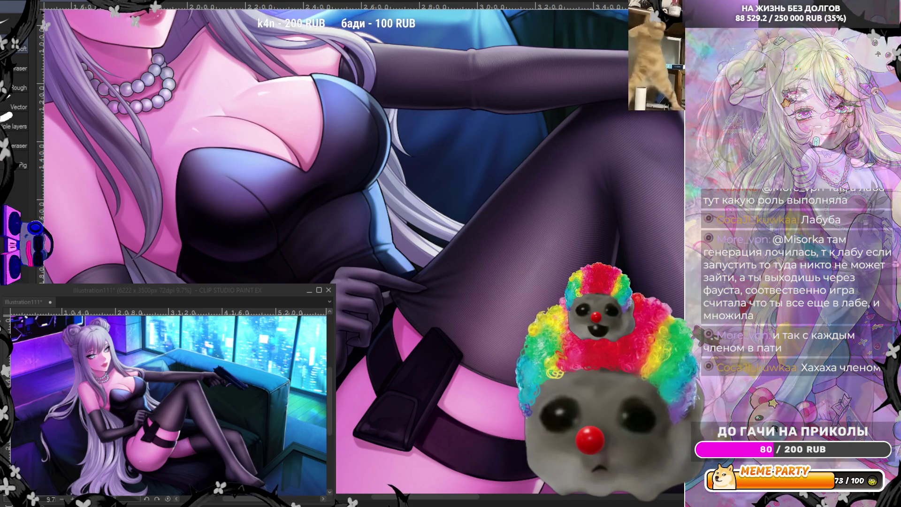
# Mirror the canvas view and fit the whole illustration in the window to check proportions.
pyautogui.scroll(-2, 170, 117)
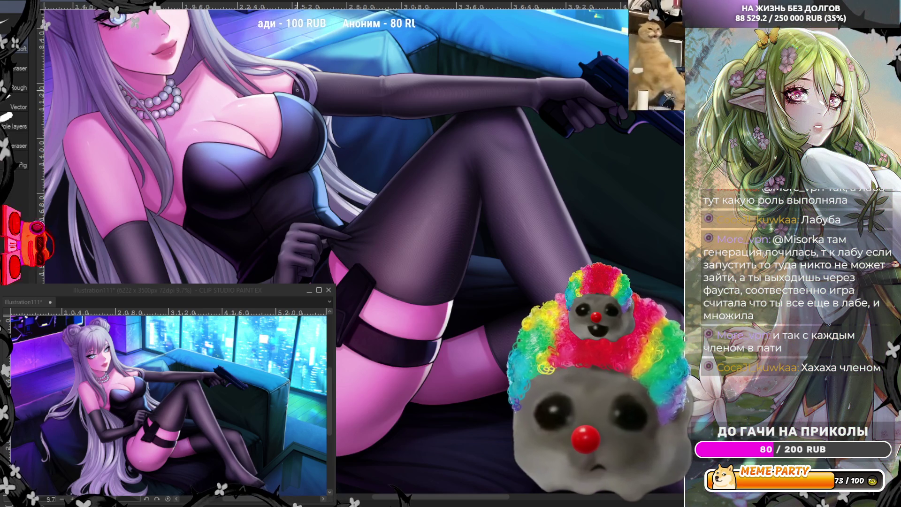
pyautogui.press('h')
pyautogui.hotkey('ctrl', '0')
pyautogui.scroll(3, 155, 235)
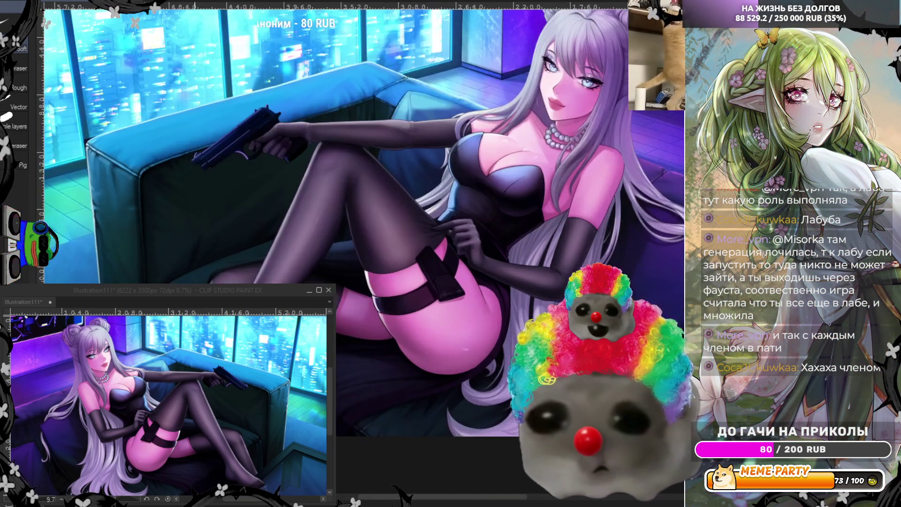
pyautogui.scroll(2, 338, 234)
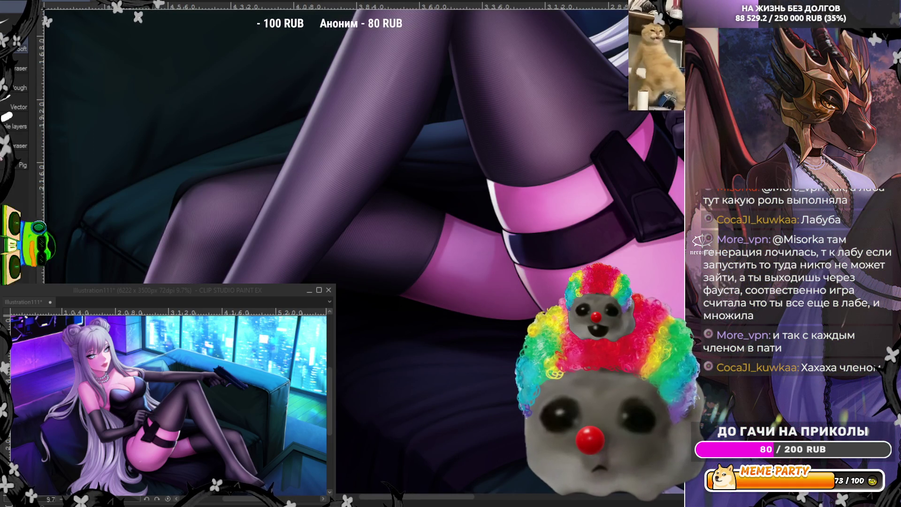
pyautogui.scroll(-3, 364, 187)
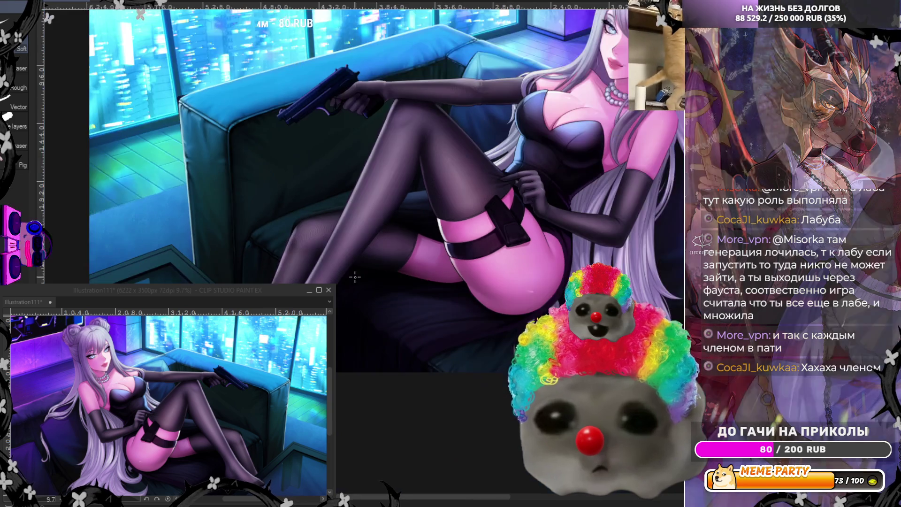
pyautogui.scroll(2, 364, 188)
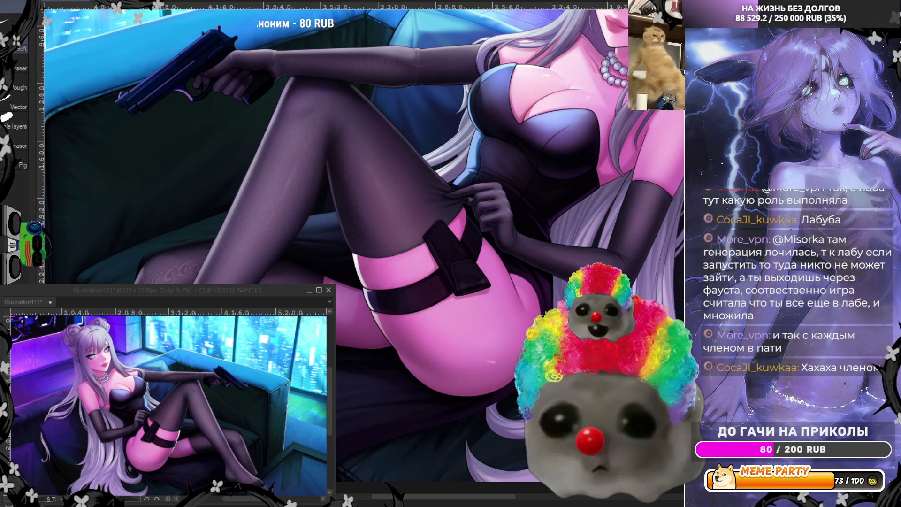
pyautogui.scroll(-3, 351, 396)
pyautogui.scroll(4, 351, 397)
pyautogui.scroll(1, 351, 396)
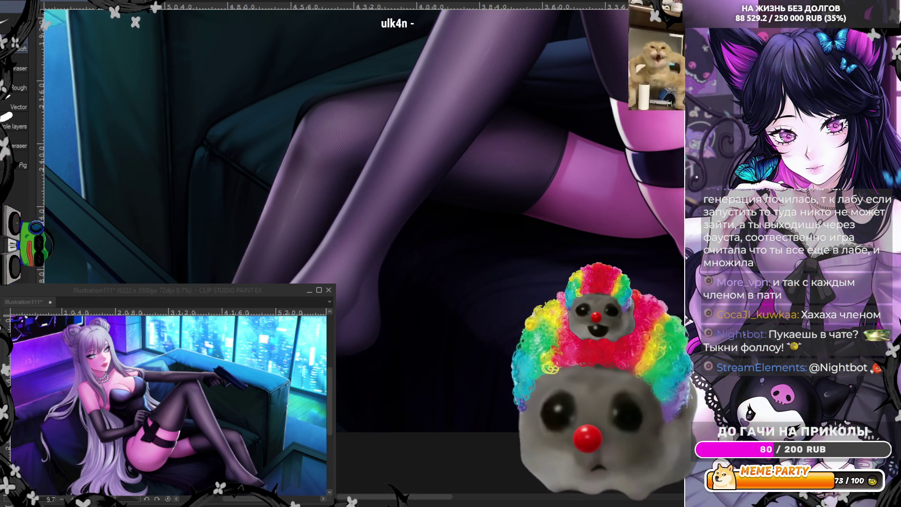
pyautogui.press('h')
pyautogui.hotkey('ctrl', '0')
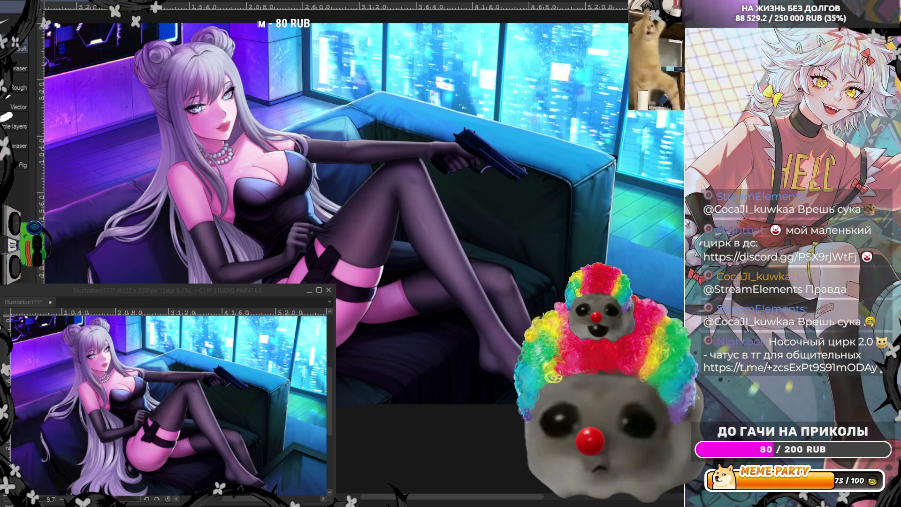
# Zoom in on the glove and start a straight-edged selection, then cancel the unfinished outline.
pyautogui.scroll(1, 434, 371)
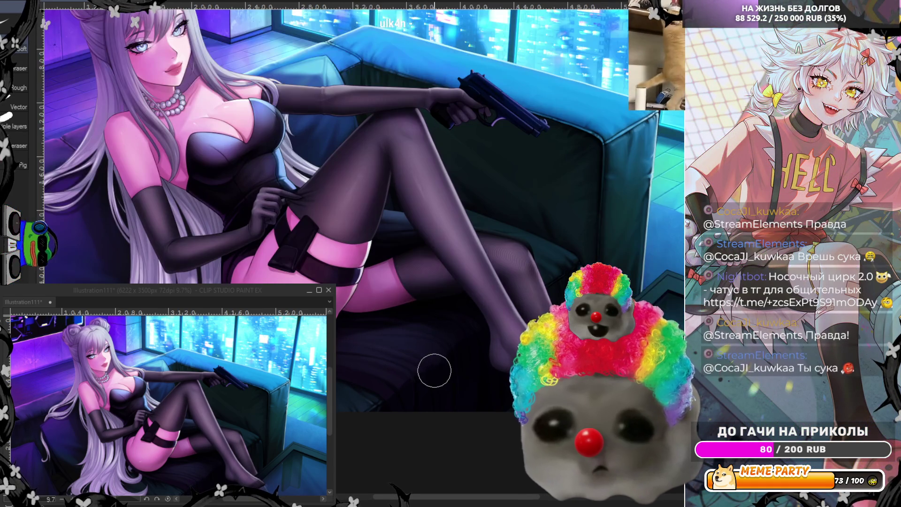
pyautogui.scroll(3, 310, 272)
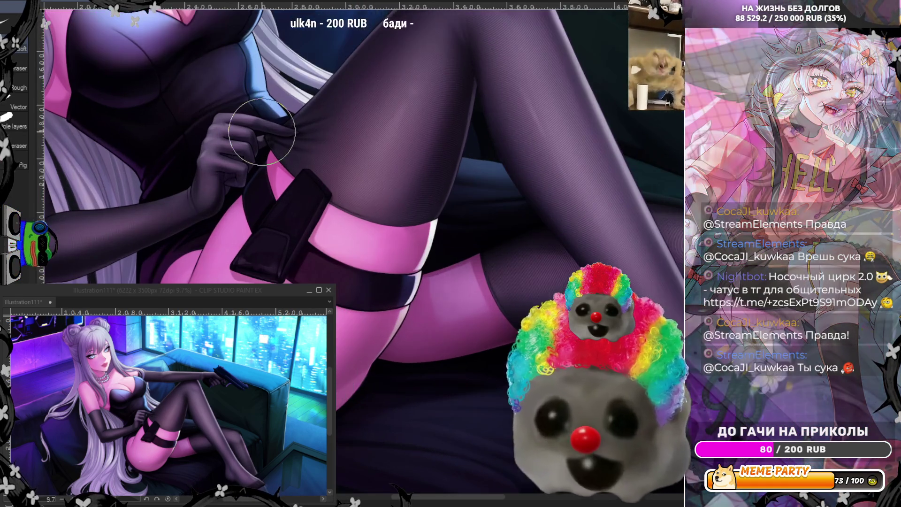
pyautogui.scroll(1, 262, 132)
pyautogui.scroll(1, 175, 144)
pyautogui.scroll(1, 227, 208)
pyautogui.scroll(1, 227, 202)
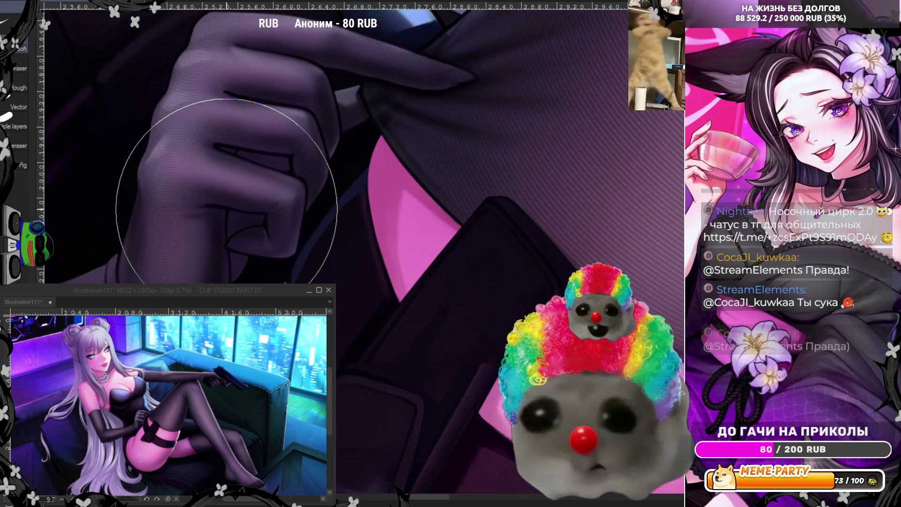
pyautogui.click(19, 184)
pyautogui.click(228, 210)
pyautogui.click(228, 238)
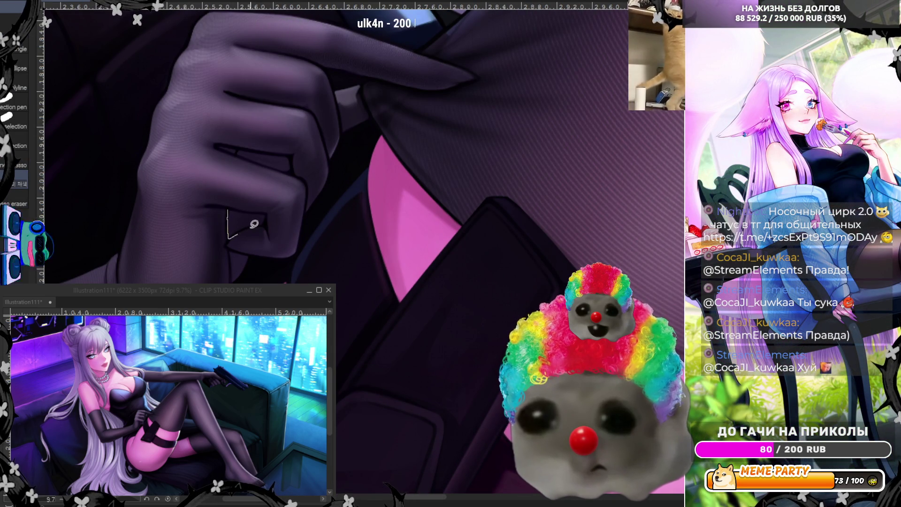
pyautogui.click(228, 251)
pyautogui.press('Escape')
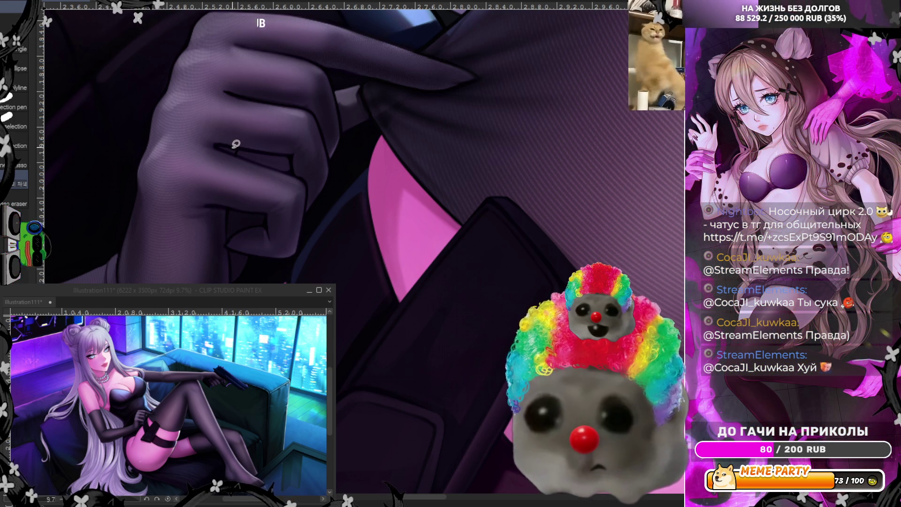
# Attempt tracing a selection around the glove's ring finger, undoing and abandoning the tries.
pyautogui.click(216, 145)
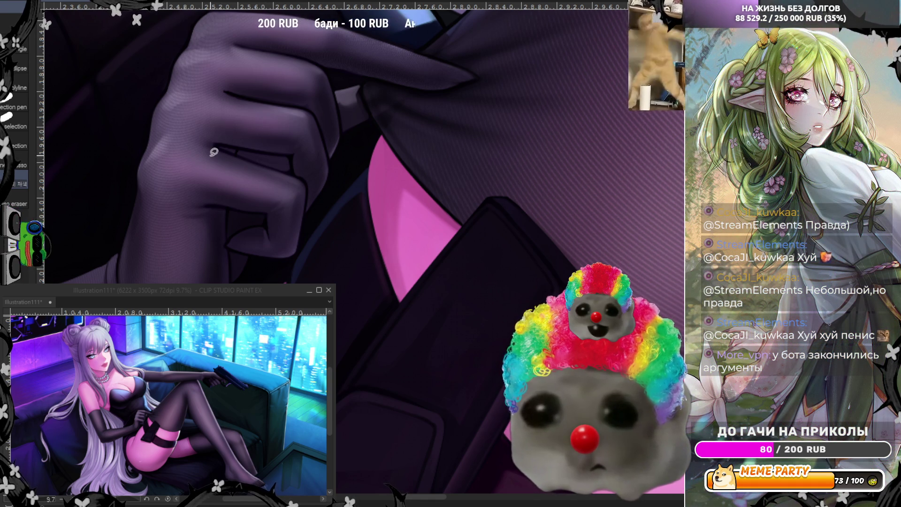
pyautogui.moveTo(215, 147); pyautogui.dragTo(255, 161)
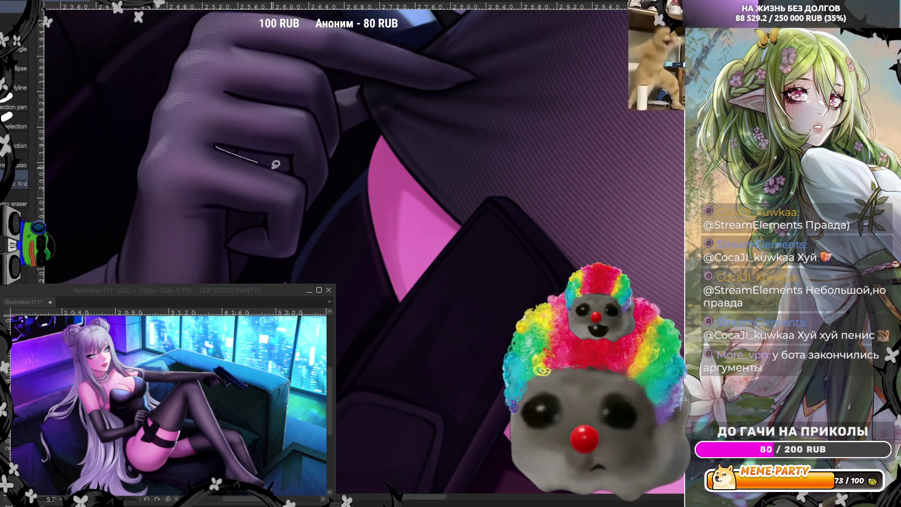
pyautogui.hotkey('ctrl', 'z')
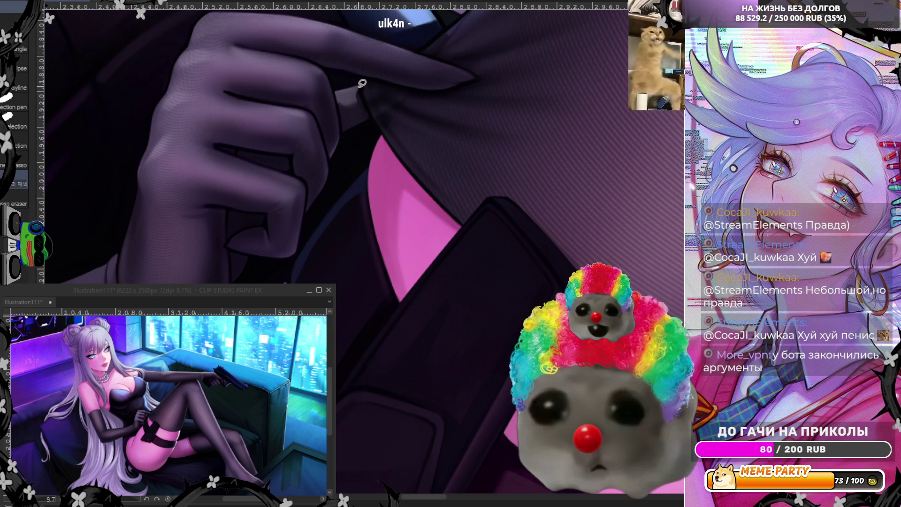
pyautogui.moveTo(373, 117); pyautogui.dragTo(374, 113)
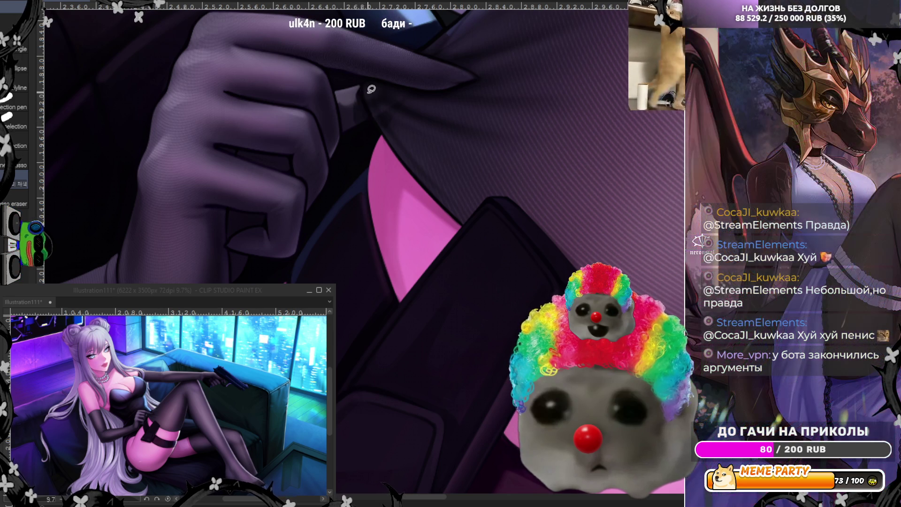
pyautogui.moveTo(364, 83)
pyautogui.mouseDown()
pyautogui.moveTo(376, 111)
pyautogui.moveTo(409, 94)
pyautogui.moveTo(371, 77)
pyautogui.mouseUp()
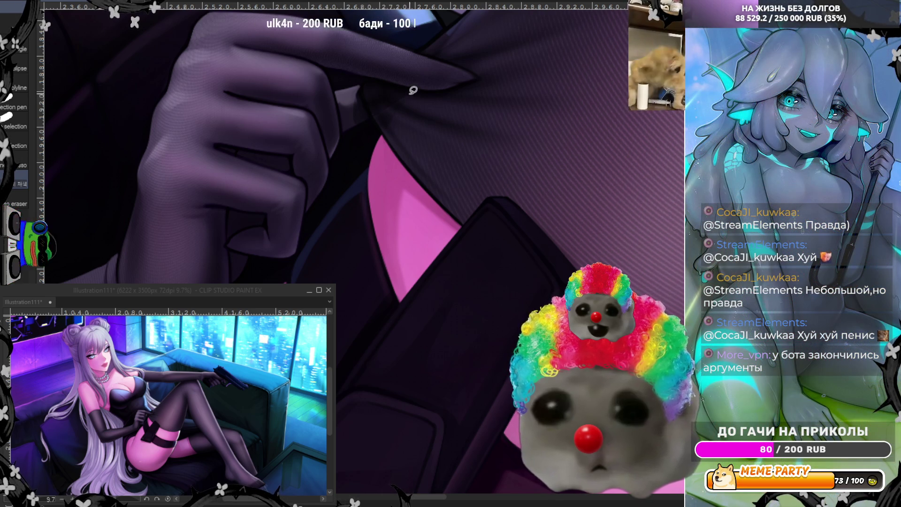
pyautogui.moveTo(460, 83); pyautogui.dragTo(436, 106)
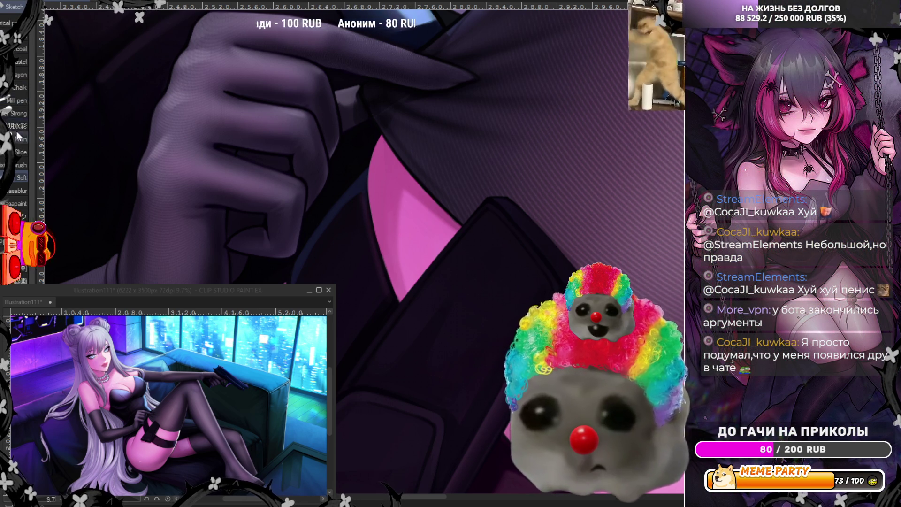
# Lasso a freehand loop around the ring on the gloved finger to select it.
pyautogui.click(21, 152)
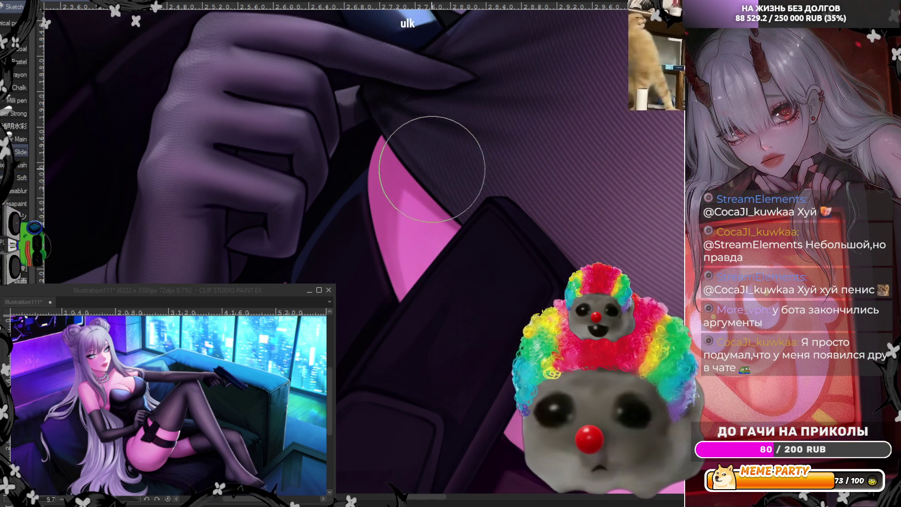
pyautogui.click(19, 178)
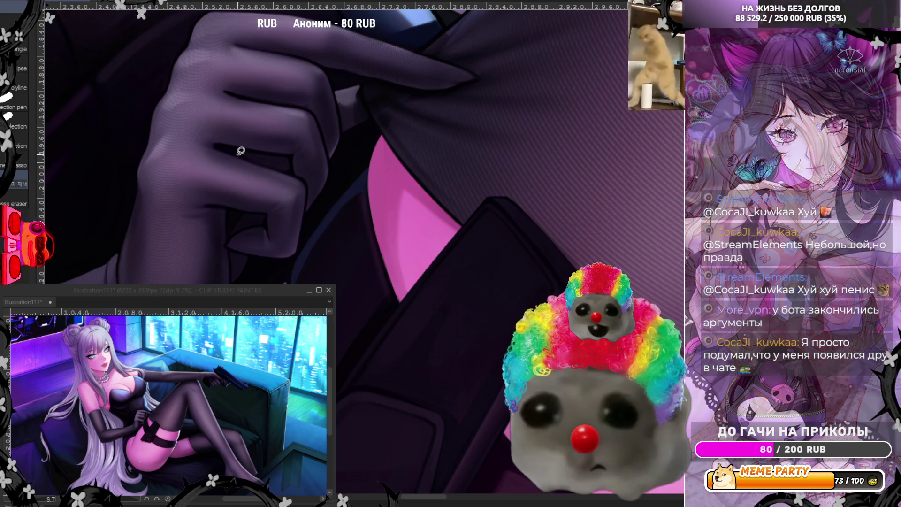
pyautogui.moveTo(237, 156)
pyautogui.mouseDown()
pyautogui.moveTo(289, 171)
pyautogui.moveTo(292, 149)
pyautogui.moveTo(241, 142)
pyautogui.mouseUp()
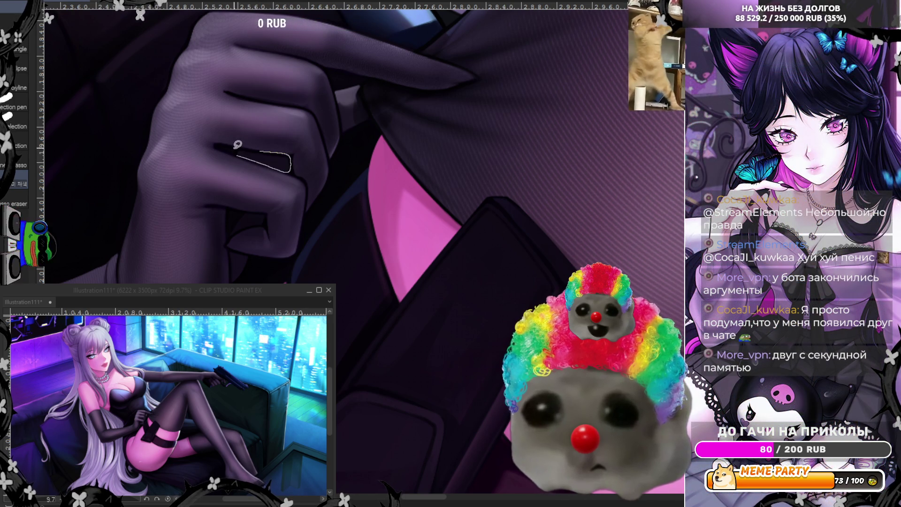
pyautogui.moveTo(233, 233)
pyautogui.mouseDown()
pyautogui.moveTo(263, 229)
pyautogui.moveTo(270, 206)
pyautogui.moveTo(237, 195)
pyautogui.mouseUp()
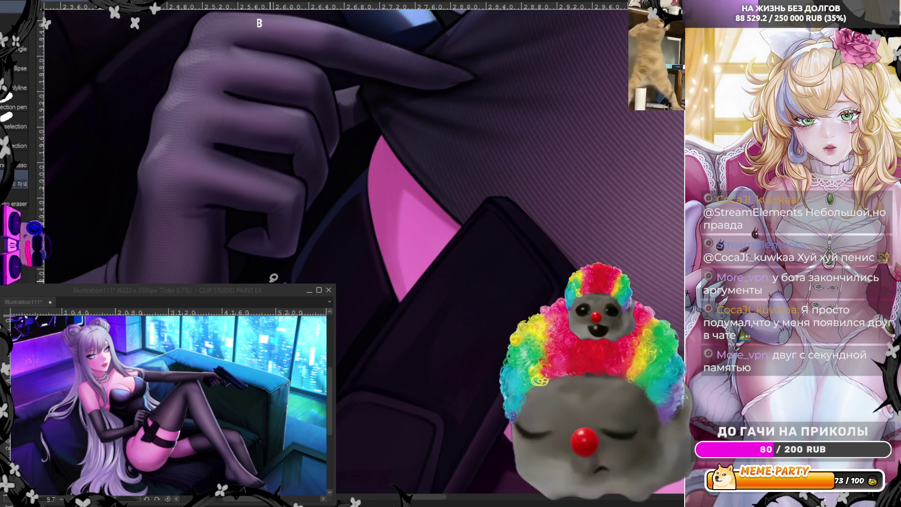
pyautogui.scroll(-6, 459, 193)
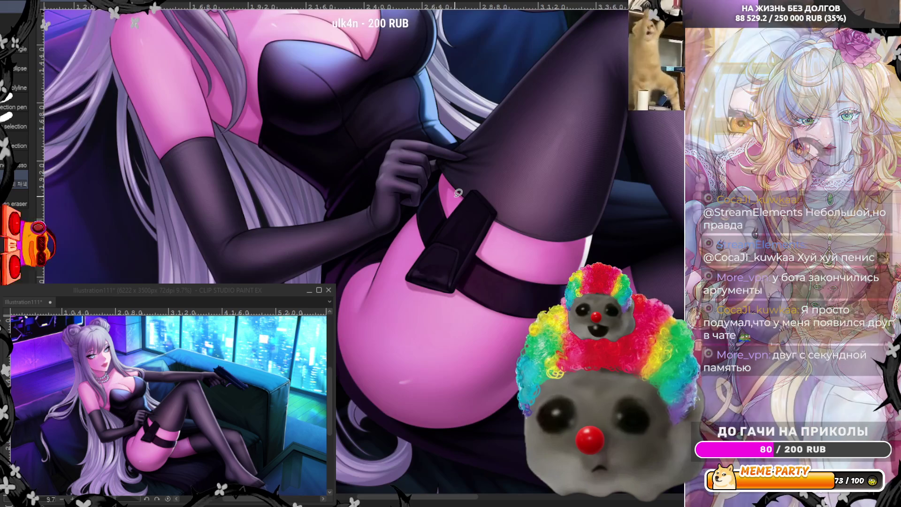
# Mirror the canvas and darken the stocking's top edge on the thigh with a brush.
pyautogui.press('h')
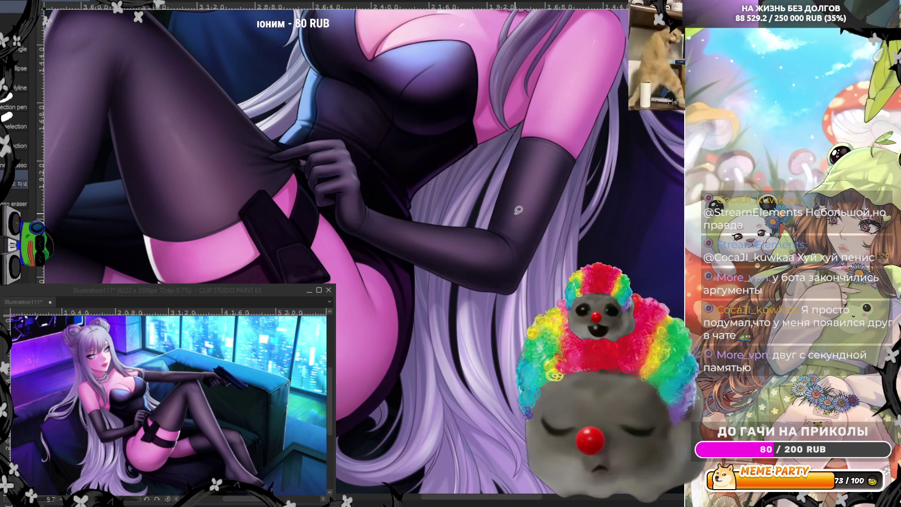
pyautogui.scroll(5, 518, 210)
pyautogui.press('b')
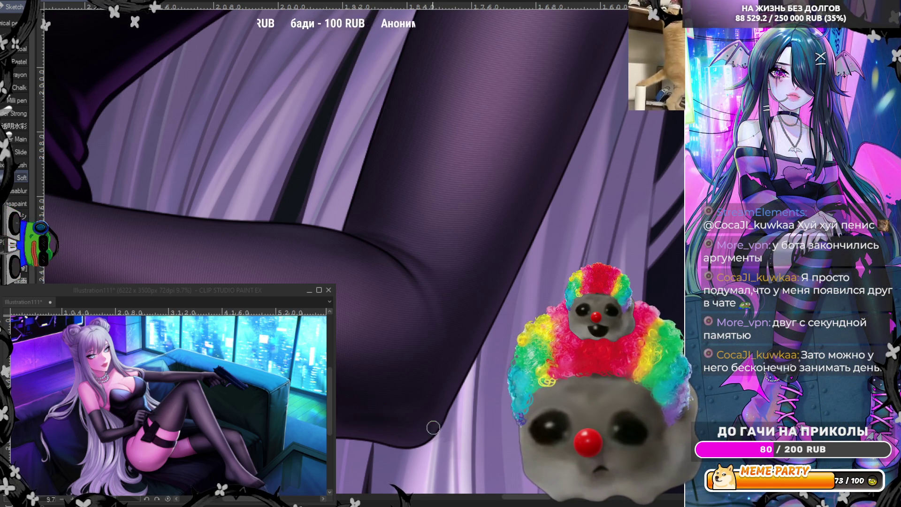
pyautogui.scroll(-3, 522, 220)
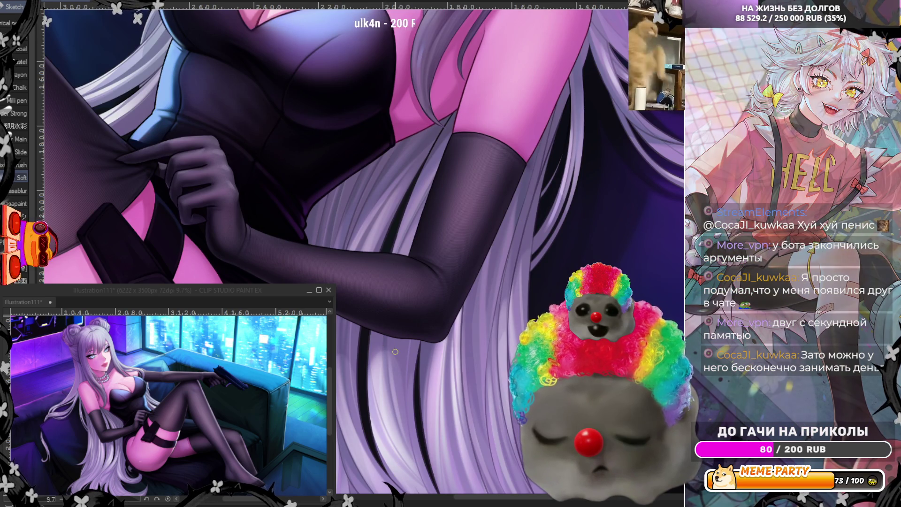
pyautogui.scroll(1, 488, 90)
pyautogui.scroll(1, 489, 147)
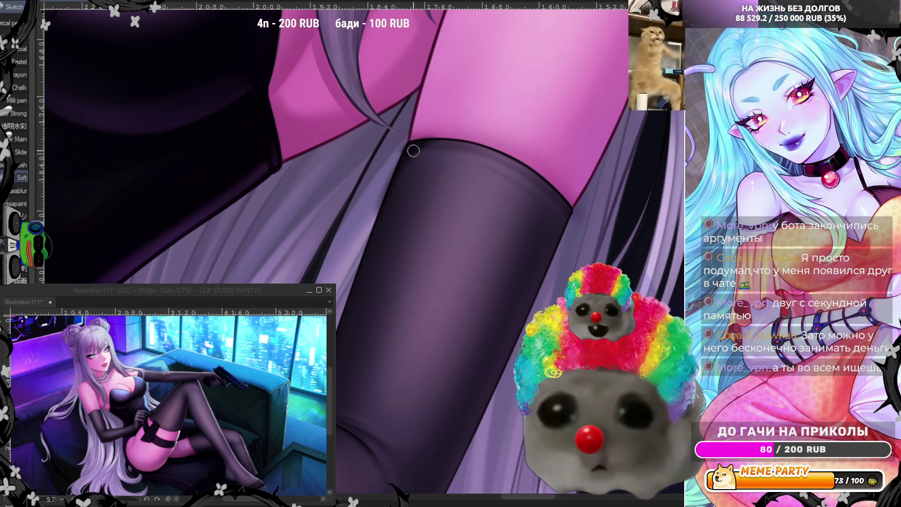
pyautogui.moveTo(415, 150); pyautogui.dragTo(509, 169)
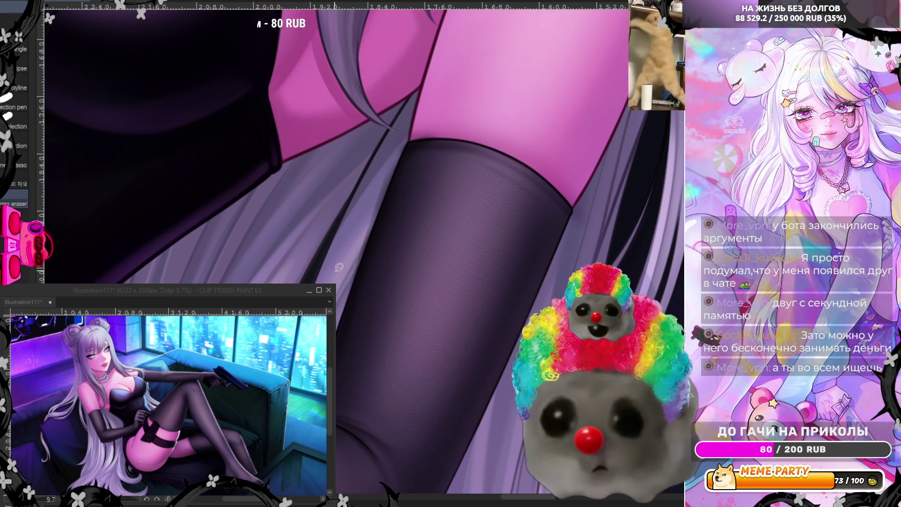
# Add a thin light line along the stocking edge, undoing the stray extra stroke.
pyautogui.moveTo(345, 308)
pyautogui.mouseDown()
pyautogui.moveTo(413, 131)
pyautogui.moveTo(419, 134)
pyautogui.moveTo(409, 123)
pyautogui.mouseUp()
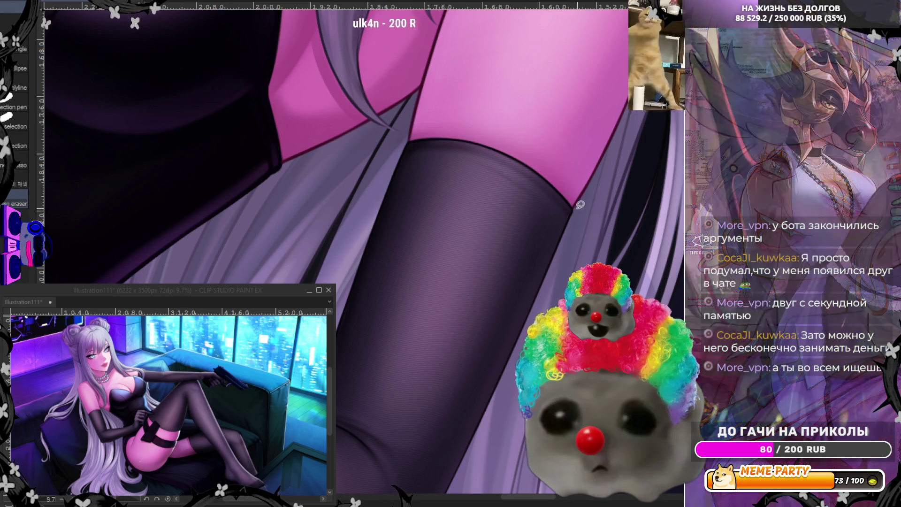
pyautogui.moveTo(408, 137); pyautogui.dragTo(402, 153)
pyautogui.hotkey('ctrl', 'z')
pyautogui.scroll(-6, 437, 204)
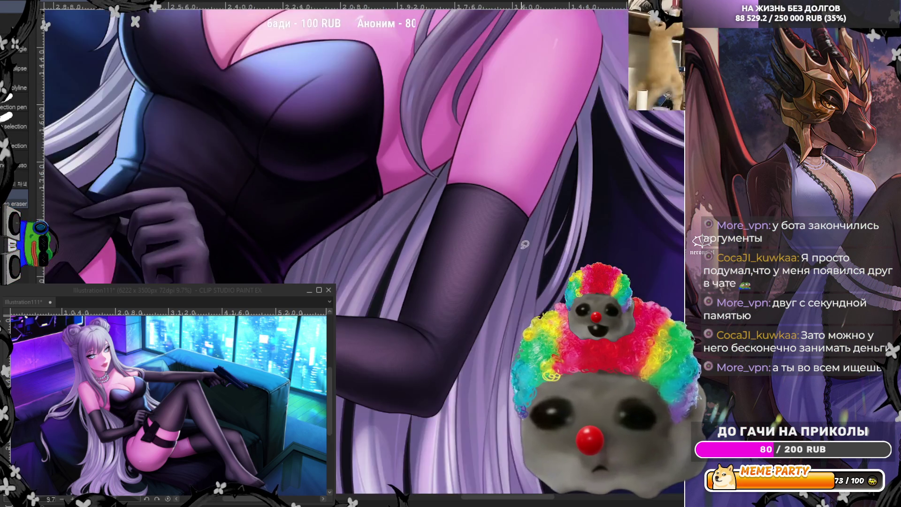
pyautogui.scroll(-1, 511, 248)
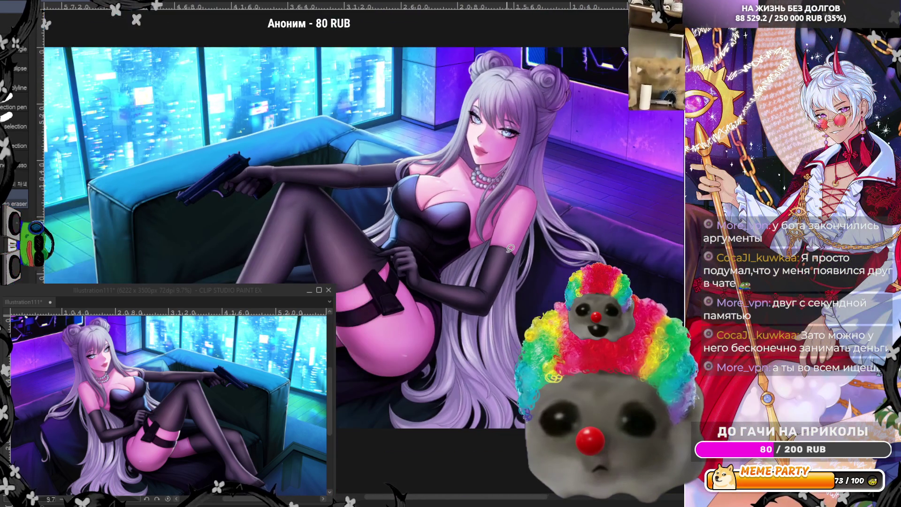
pyautogui.scroll(3, 440, 266)
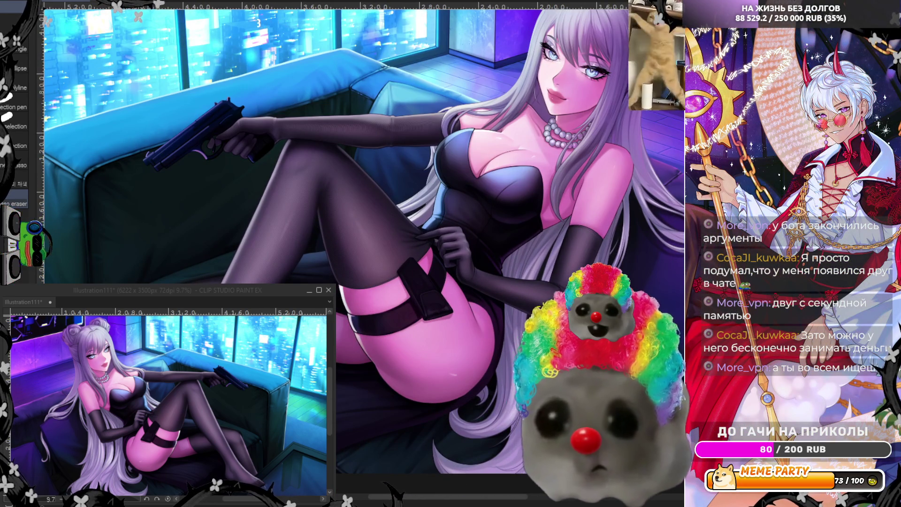
pyautogui.press('h')
pyautogui.scroll(2, 328, 211)
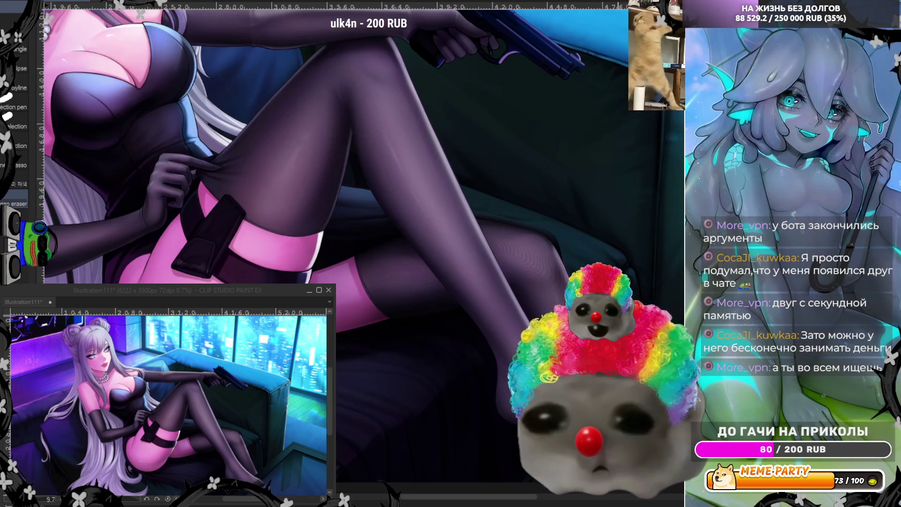
pyautogui.scroll(2, 517, 212)
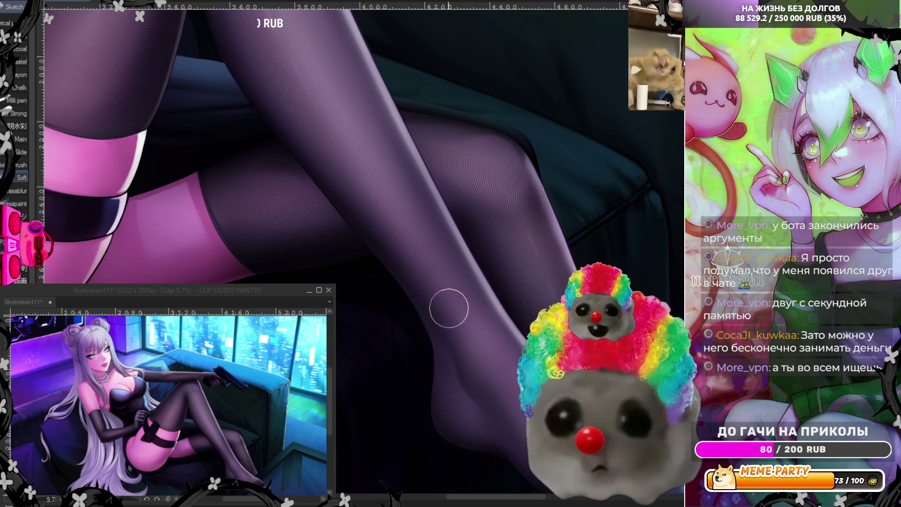
pyautogui.scroll(-3, 436, 289)
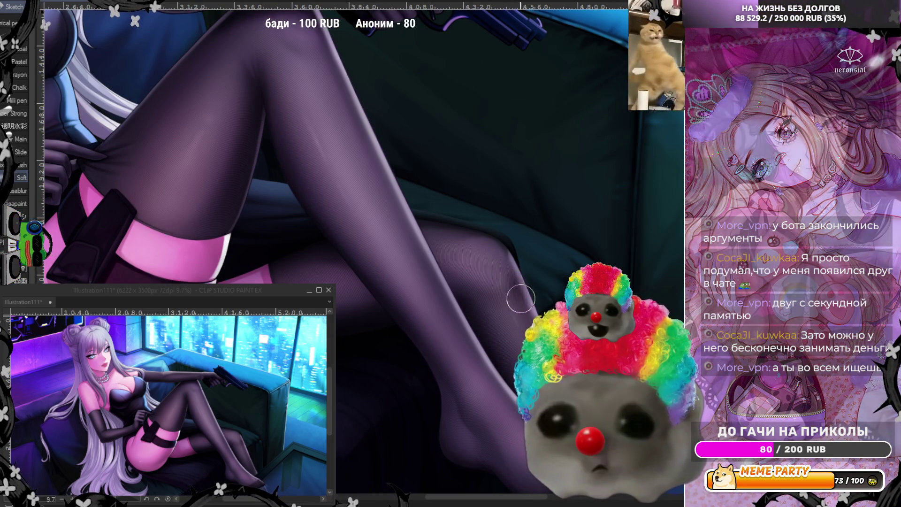
pyautogui.scroll(-2, 517, 263)
pyautogui.scroll(-2, 502, 190)
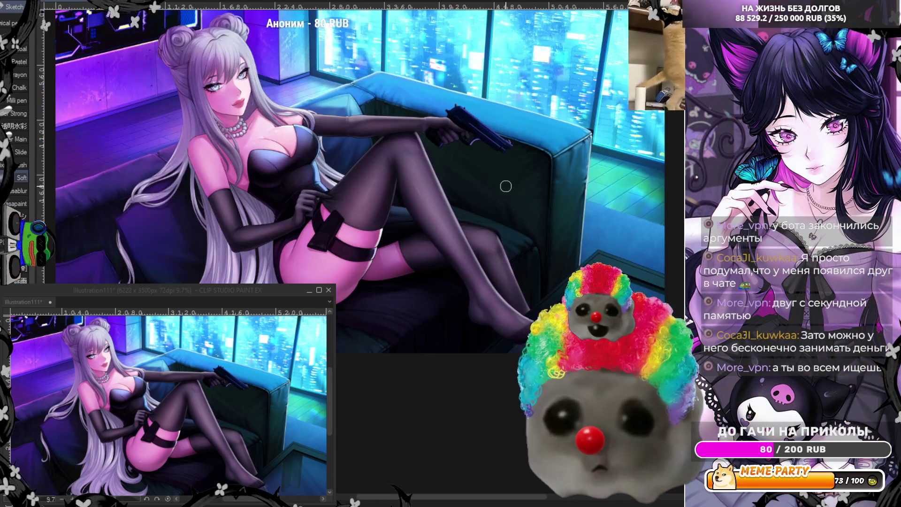
pyautogui.scroll(4, 505, 185)
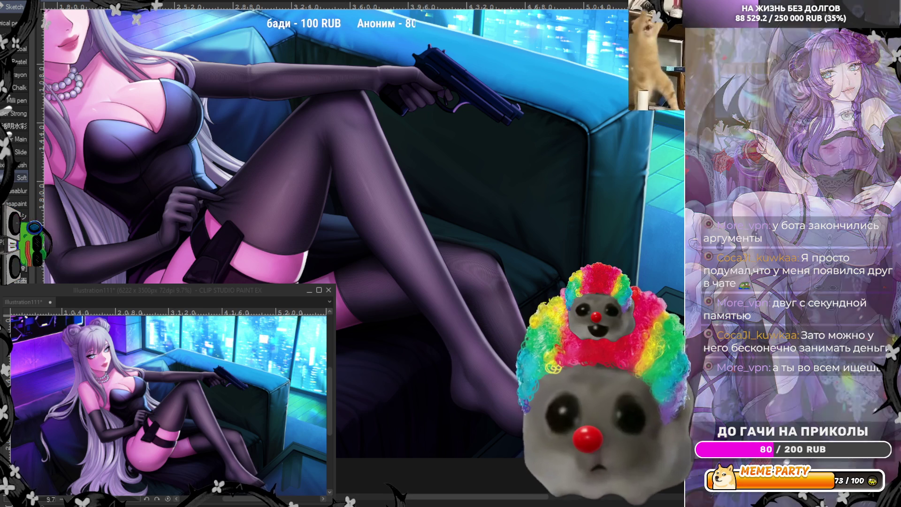
pyautogui.press('h')
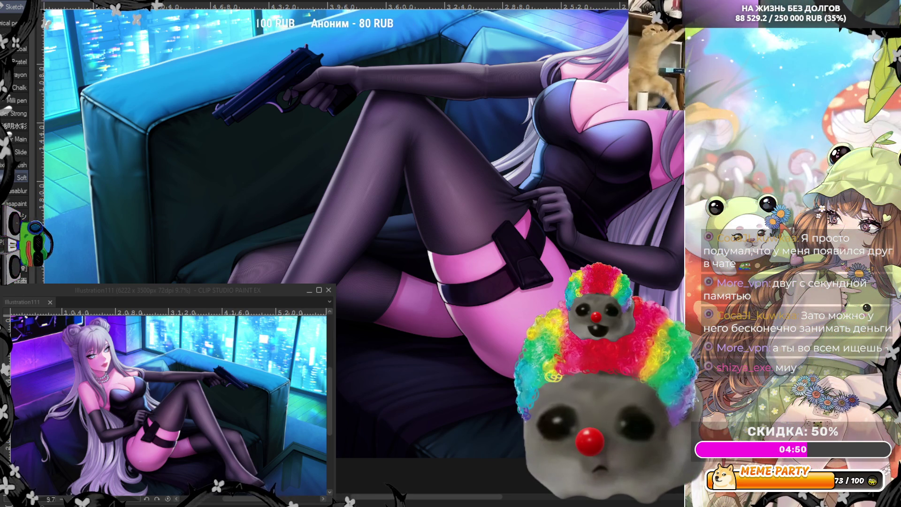
pyautogui.scroll(-5, 432, 261)
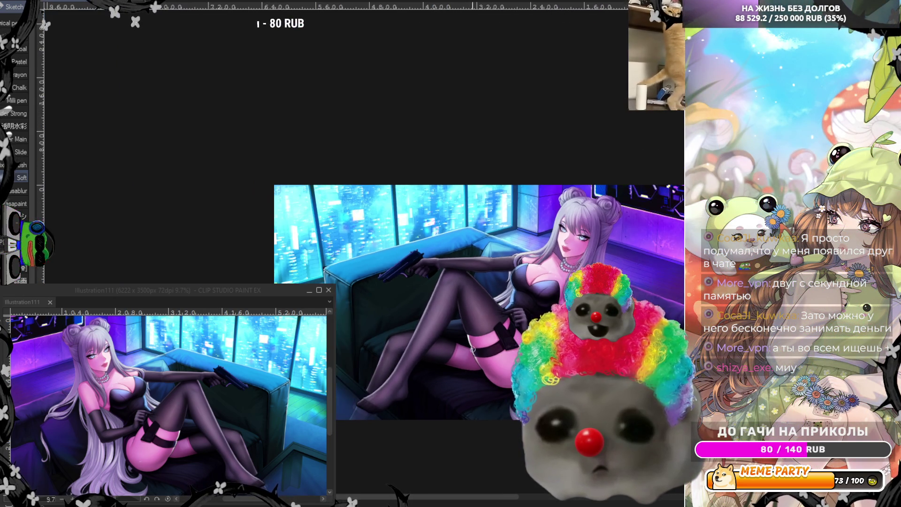
pyautogui.scroll(4, 433, 262)
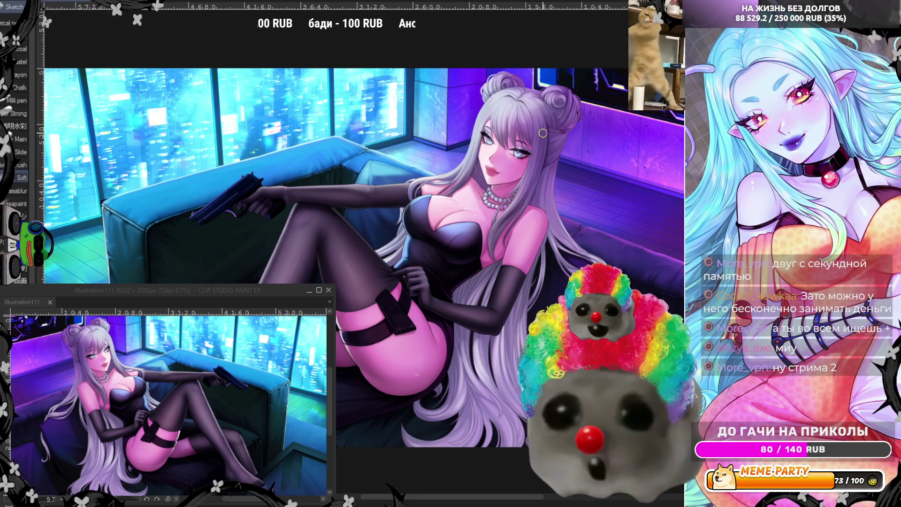
pyautogui.scroll(-2, 545, 131)
pyautogui.scroll(-1, 549, 126)
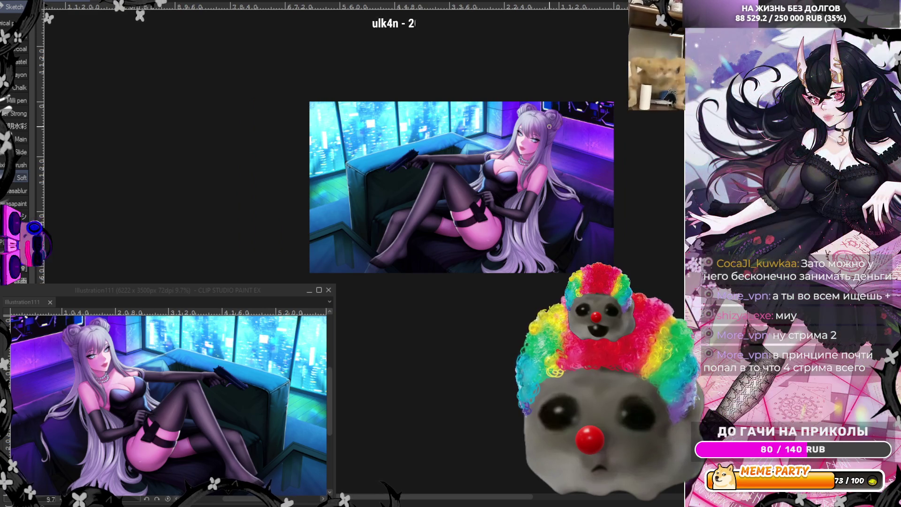
pyautogui.scroll(1, 549, 127)
pyautogui.scroll(1, 549, 126)
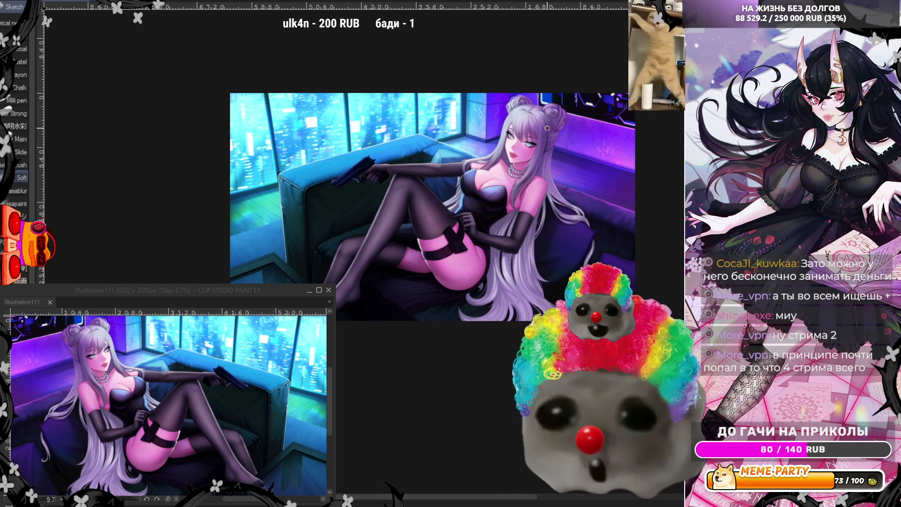